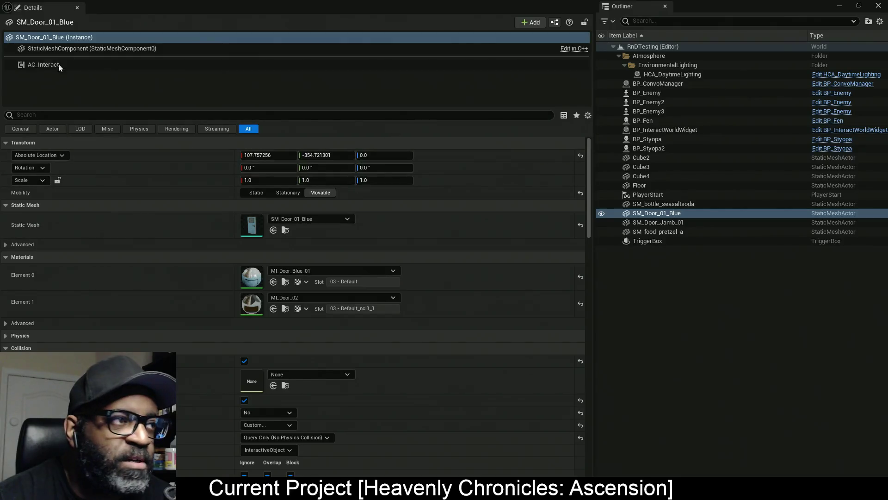
- Switch the blue door's AC_Interact Current Door State dropdown to Closed and close the floating Details window
click(54, 65)
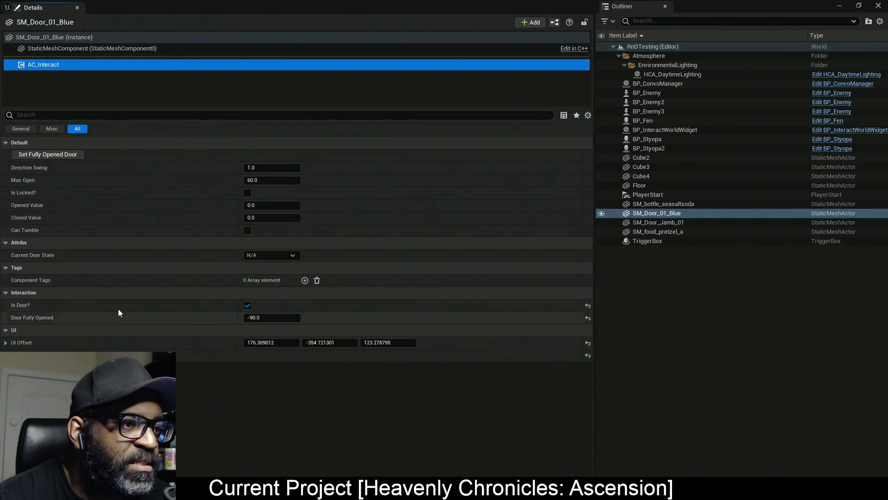
click(288, 255)
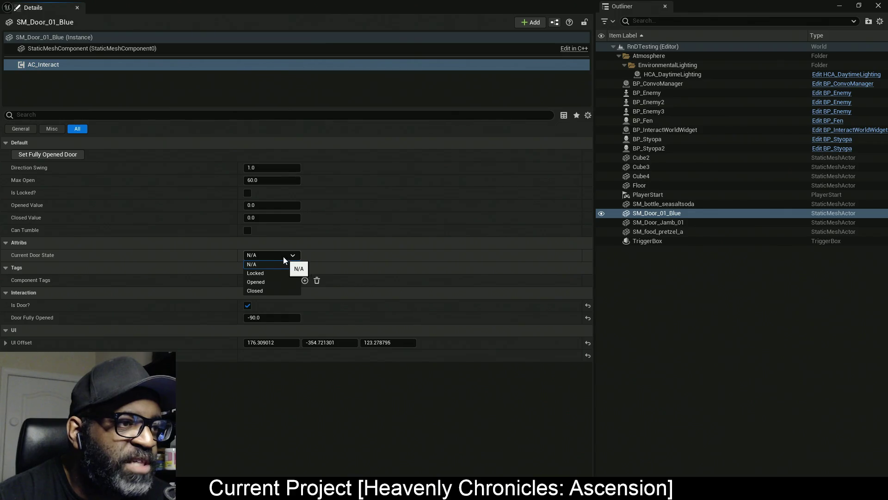
click(263, 288)
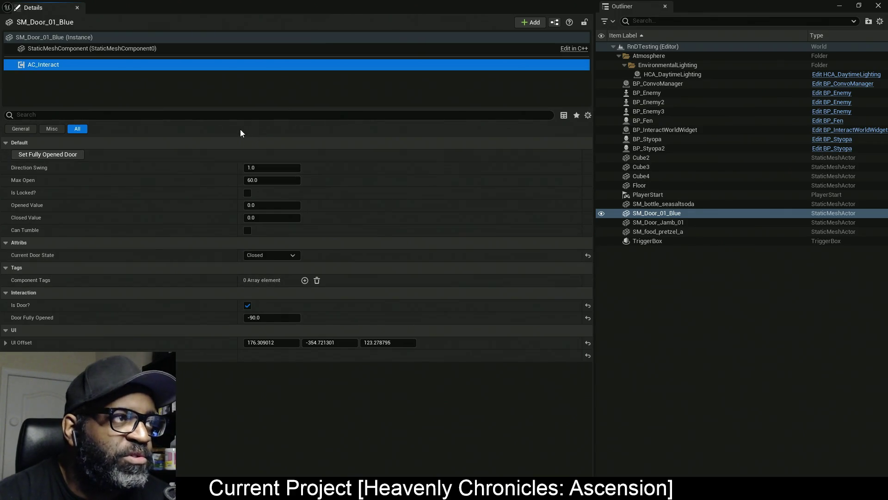
key(alt+Tab)
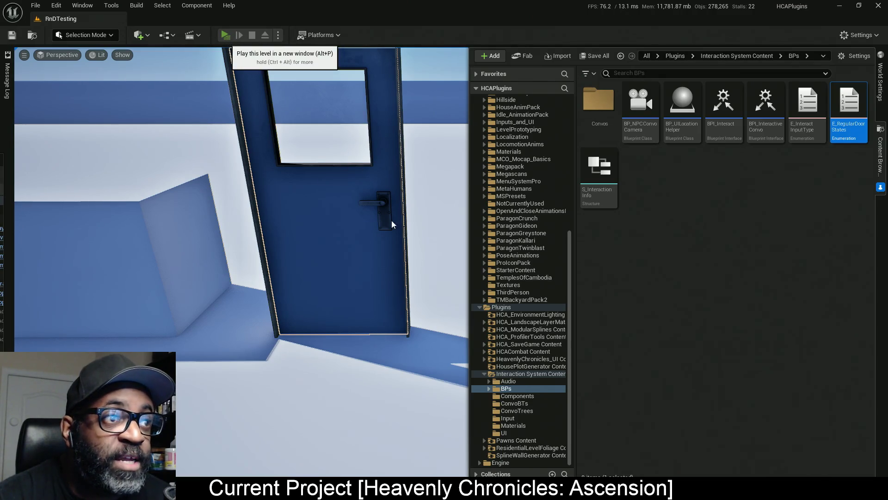
- Play the level, walk to the door and interact until execution pauses at the Switch on String breakpoint
click(231, 37)
key(w)
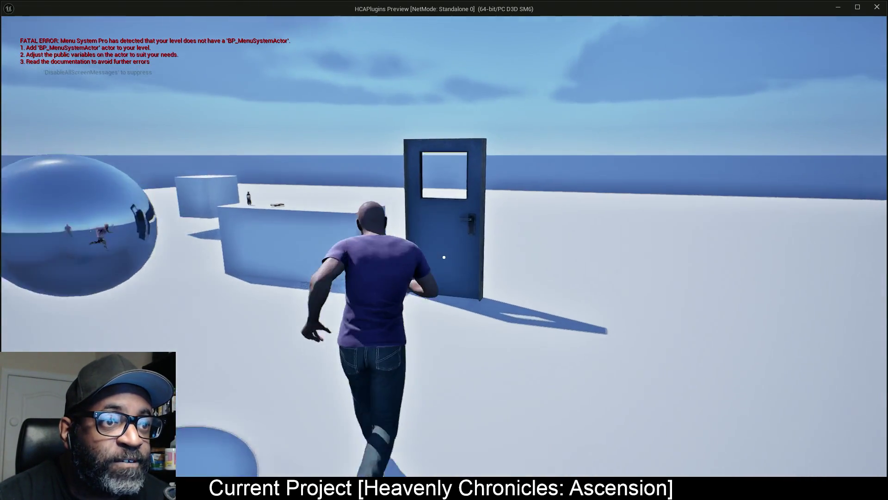
key(Escape)
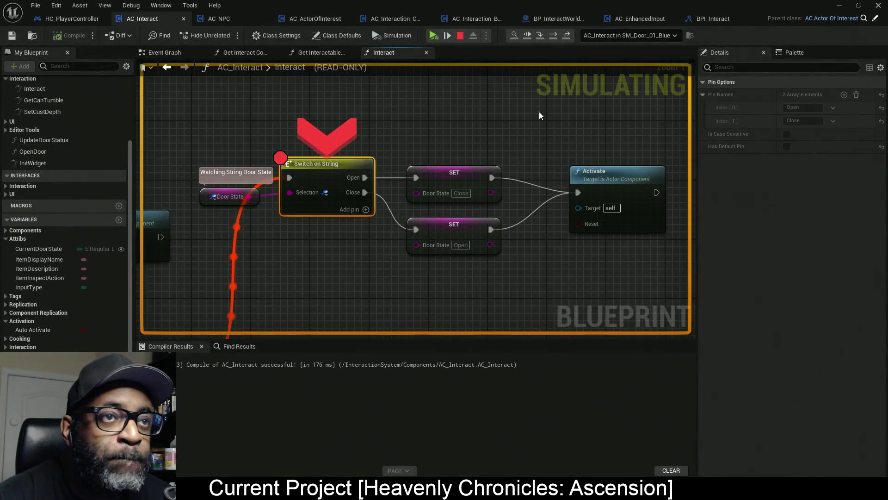
- End the paused play session and delete the Switch on String node from Interact
click(434, 35)
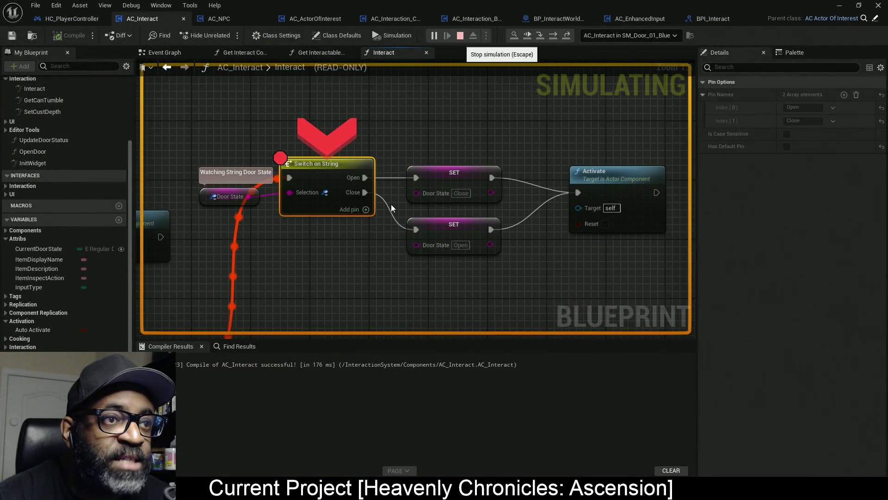
key(Escape)
mouse_move(319, 229)
mouse_down()
mouse_move(372, 178)
mouse_move(497, 183)
mouse_up()
mouse_move(296, 171)
mouse_down()
mouse_move(212, 181)
mouse_move(205, 208)
mouse_up()
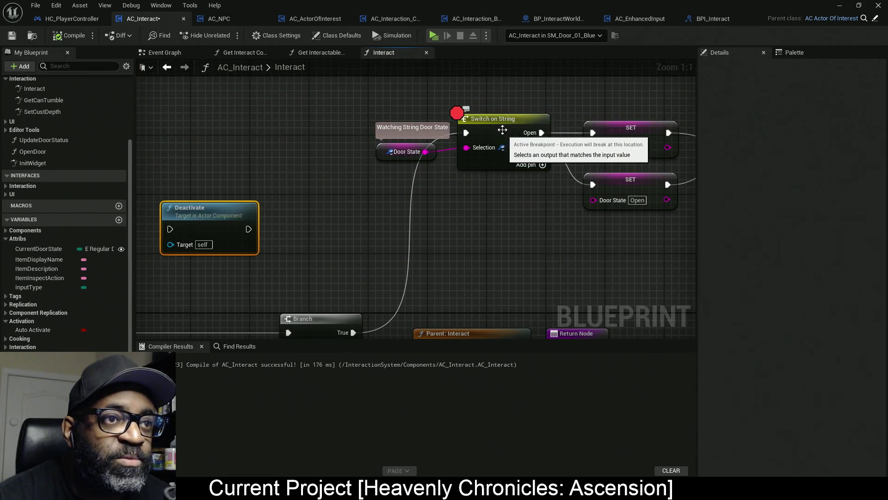
mouse_move(498, 83)
mouse_down()
mouse_move(517, 216)
mouse_move(506, 251)
mouse_up()
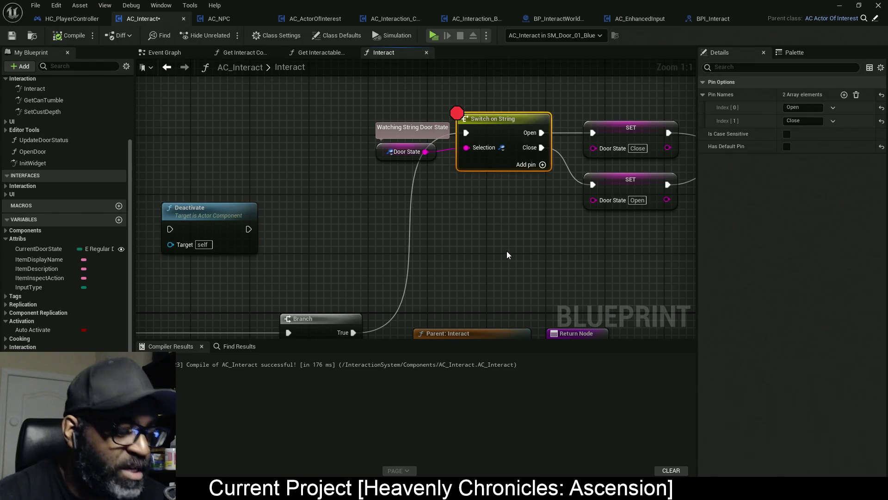
key(Delete)
- Delete both Door State SET nodes and the Door State getter
drag(440, 193, 332, 199)
drag(435, 102, 576, 283)
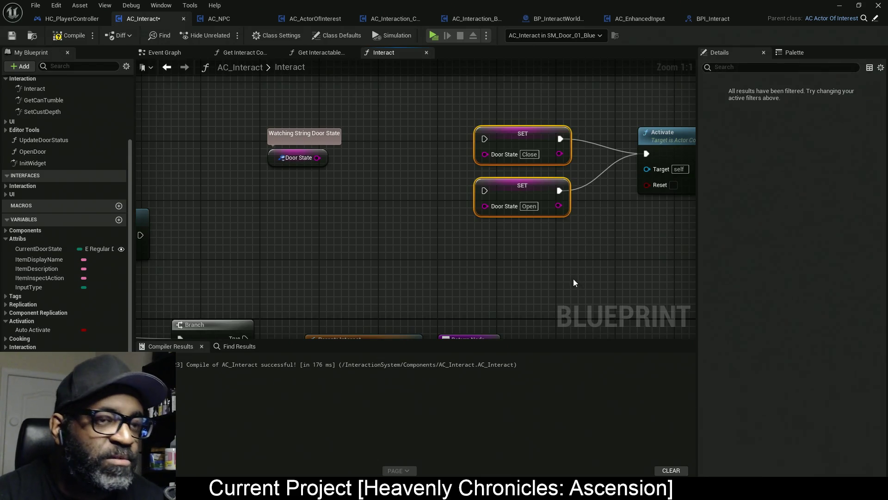
key(Delete)
drag(370, 102, 240, 237)
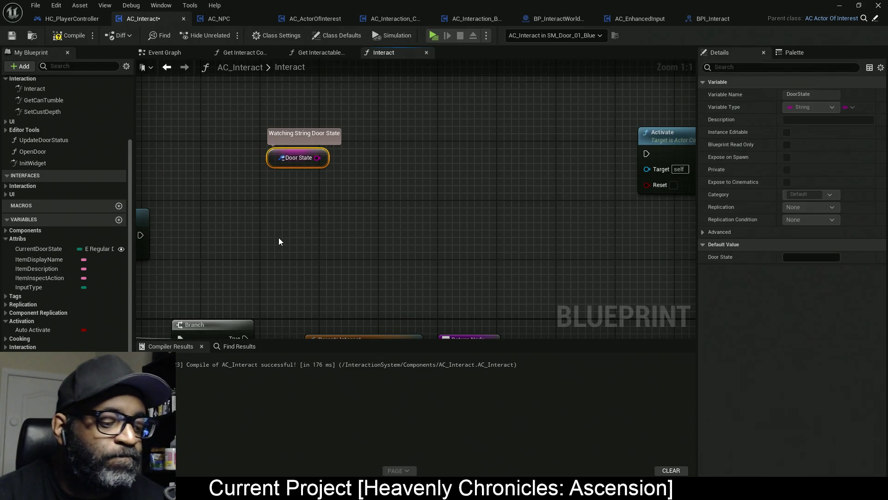
key(Delete)
- Wire Branch True directly into the Activate node and compile AC_Interact
drag(574, 133, 661, 195)
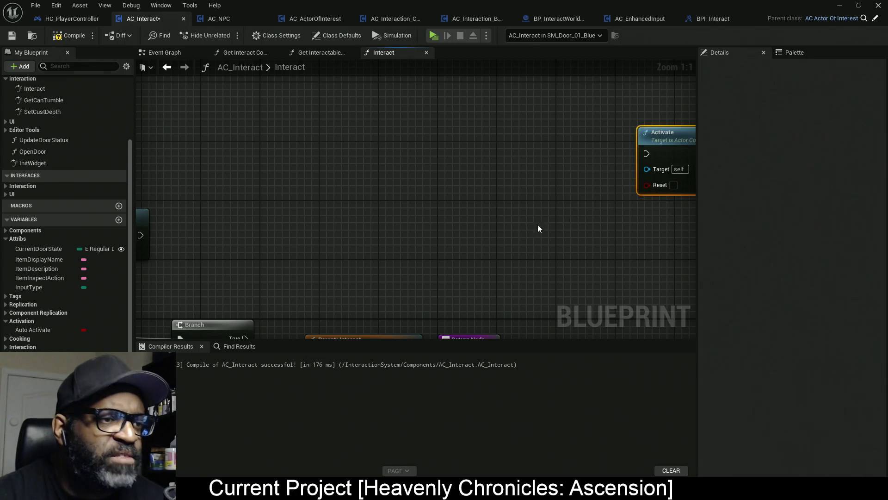
drag(538, 224, 502, 200)
drag(640, 134, 413, 140)
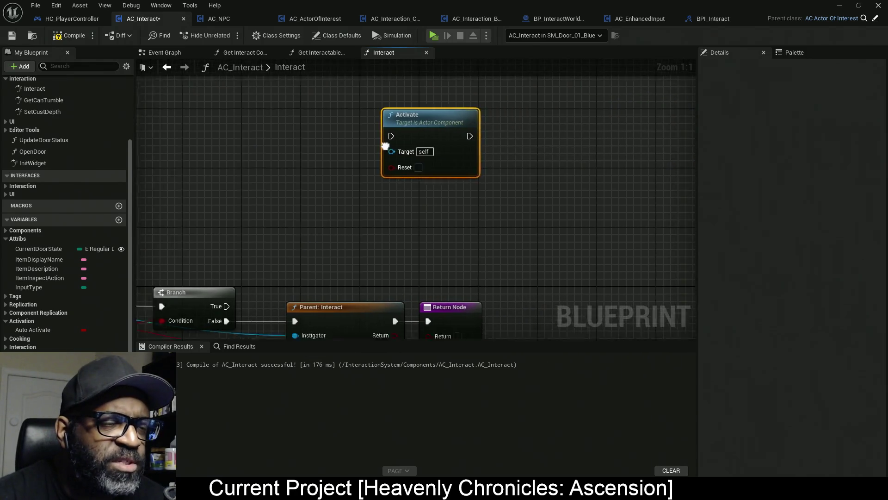
mouse_move(473, 119)
mouse_down()
mouse_move(298, 271)
mouse_move(301, 290)
mouse_up()
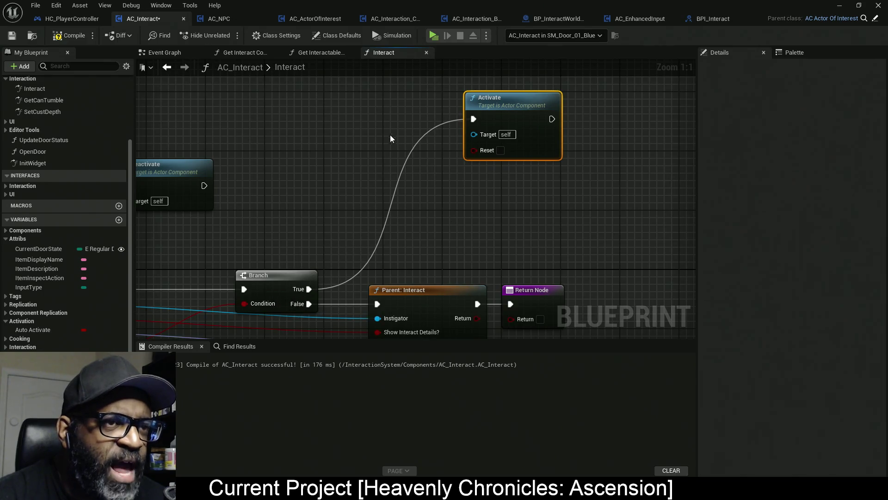
click(69, 35)
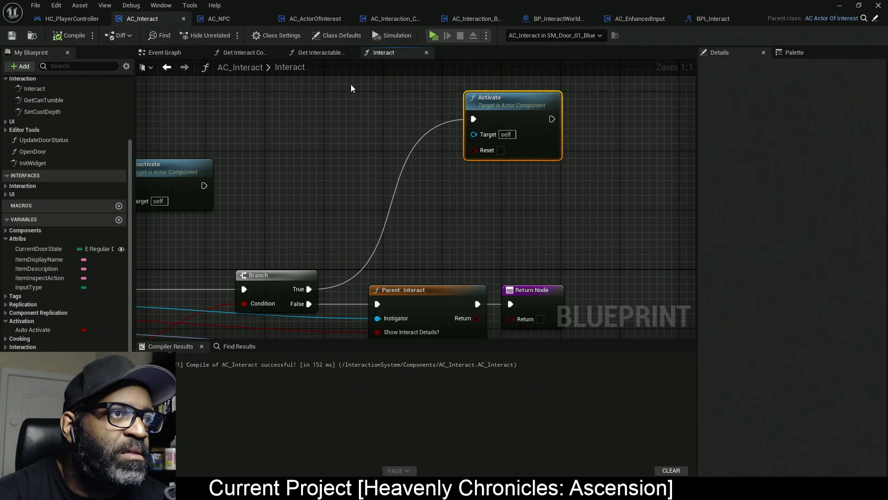
drag(465, 137, 391, 166)
drag(441, 130, 444, 107)
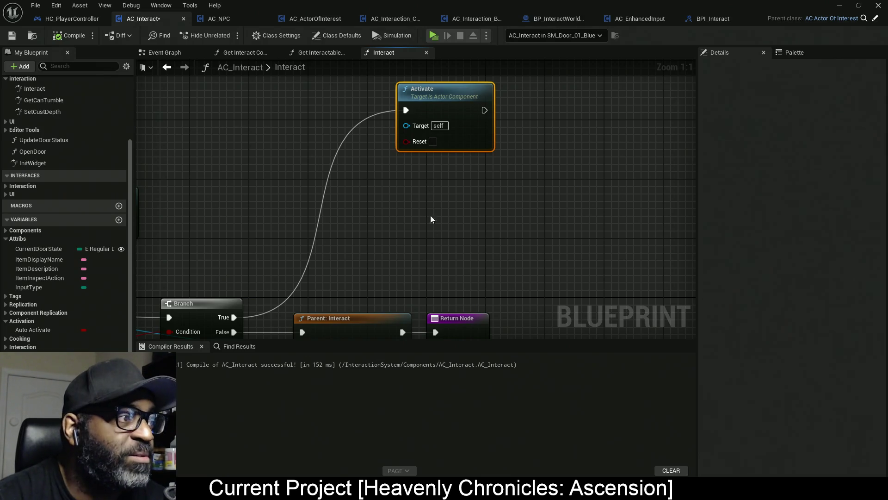
- Save AC_Interact and look over the Interact graph from entry to Return Node
key(ctrl+s)
drag(463, 228, 484, 224)
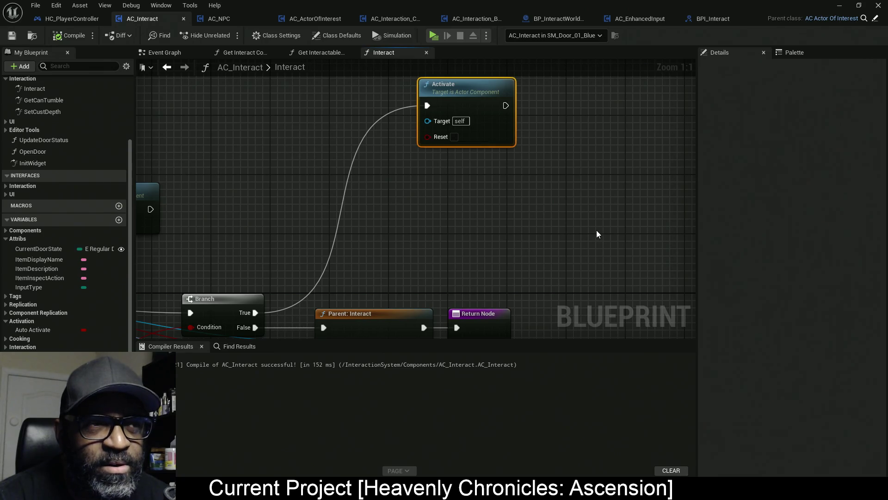
mouse_move(429, 217)
mouse_down()
mouse_move(533, 201)
mouse_move(694, 132)
mouse_up()
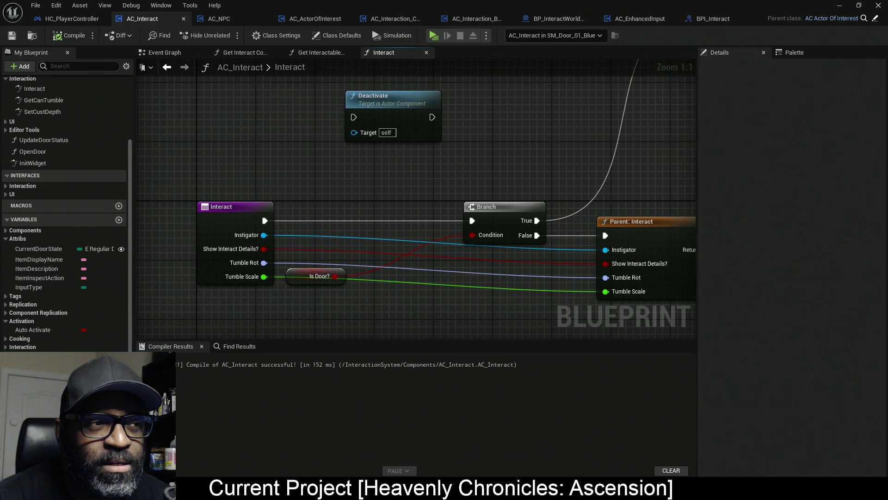
drag(521, 220, 402, 250)
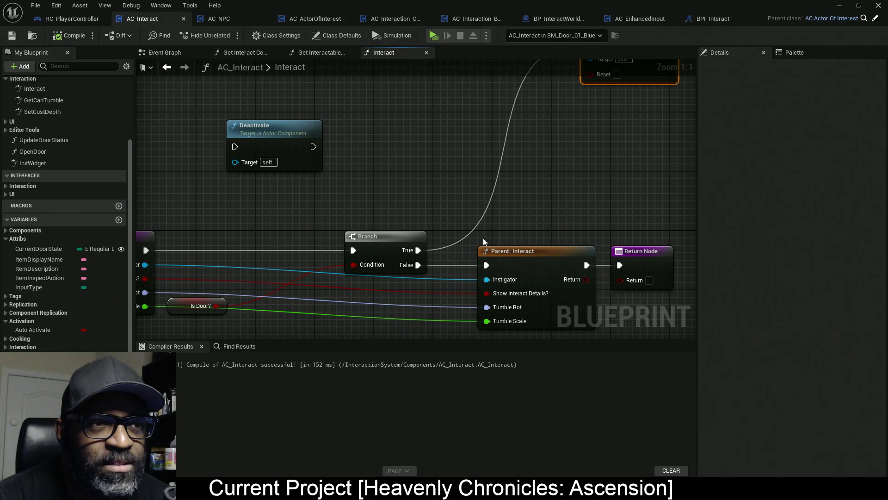
drag(532, 146, 450, 271)
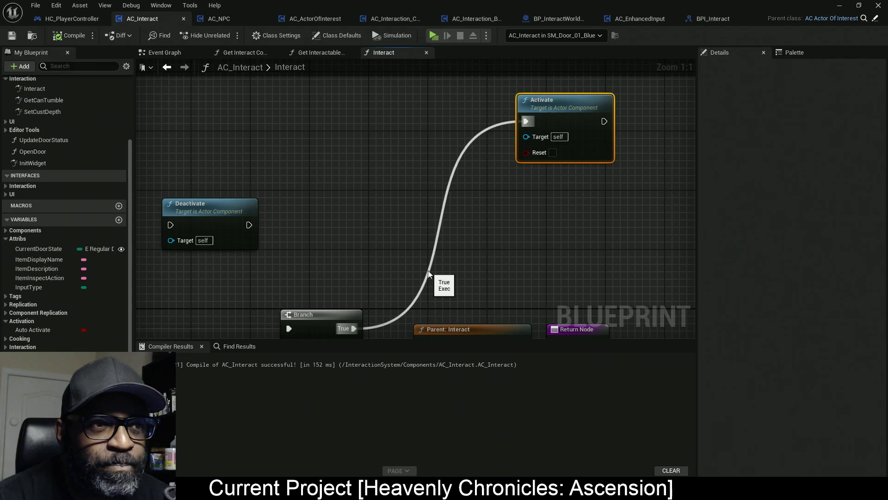
- Shift the Branch node about 150px left, nearer the Is Door? check
mouse_move(433, 207)
mouse_down()
mouse_move(570, 118)
mouse_move(591, 117)
mouse_up()
drag(261, 164, 222, 337)
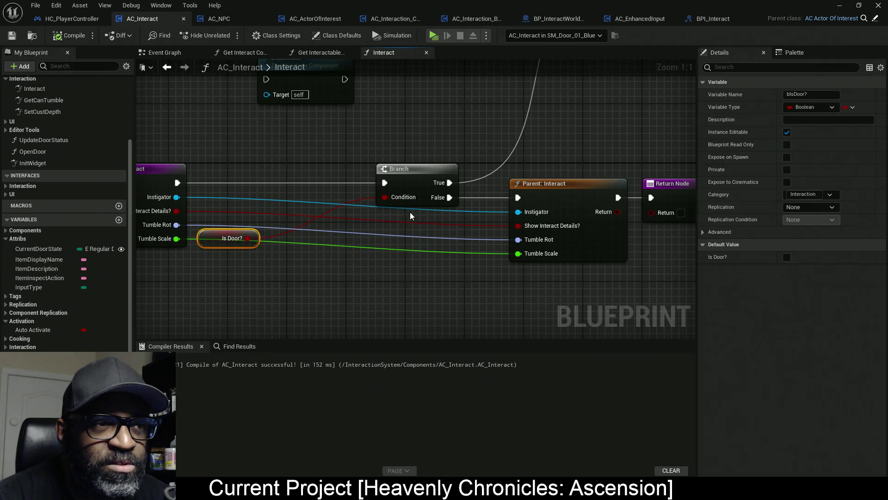
drag(410, 216, 318, 283)
drag(366, 231, 298, 230)
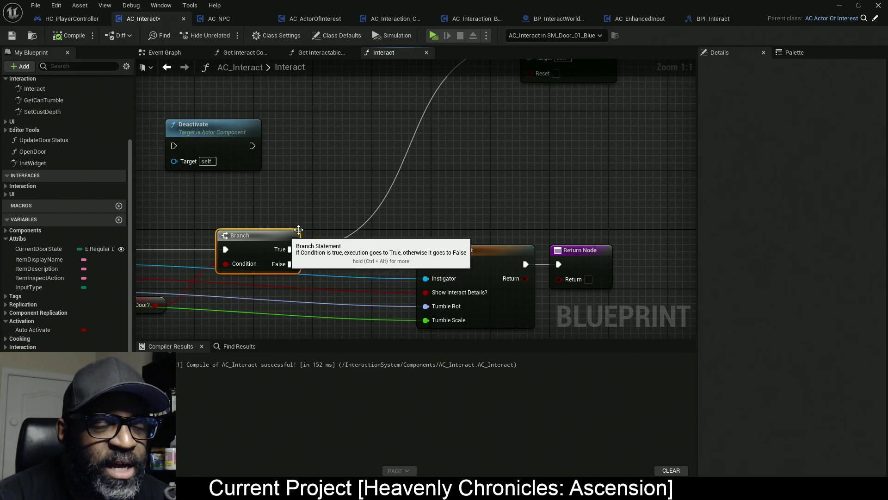
drag(475, 182, 448, 207)
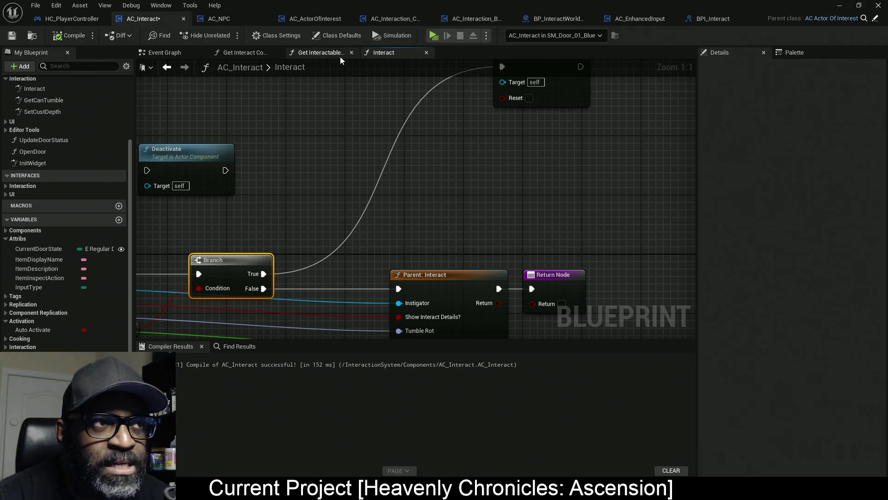
click(187, 53)
mouse_move(437, 229)
mouse_down()
mouse_move(511, 285)
mouse_move(531, 242)
mouse_move(471, 235)
mouse_move(428, 213)
mouse_up()
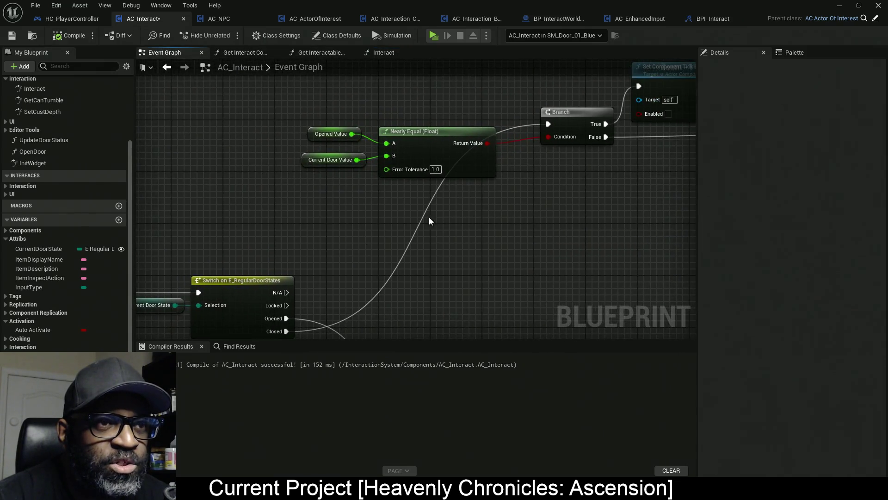
mouse_move(412, 100)
mouse_down()
mouse_move(463, 215)
mouse_move(293, 259)
mouse_up()
mouse_move(262, 118)
mouse_down()
mouse_move(297, 264)
mouse_move(319, 229)
mouse_up()
drag(346, 106, 405, 265)
mouse_move(472, 226)
mouse_down()
mouse_move(452, 229)
mouse_move(440, 204)
mouse_move(519, 181)
mouse_move(341, 181)
mouse_move(354, 191)
mouse_move(484, 200)
mouse_up()
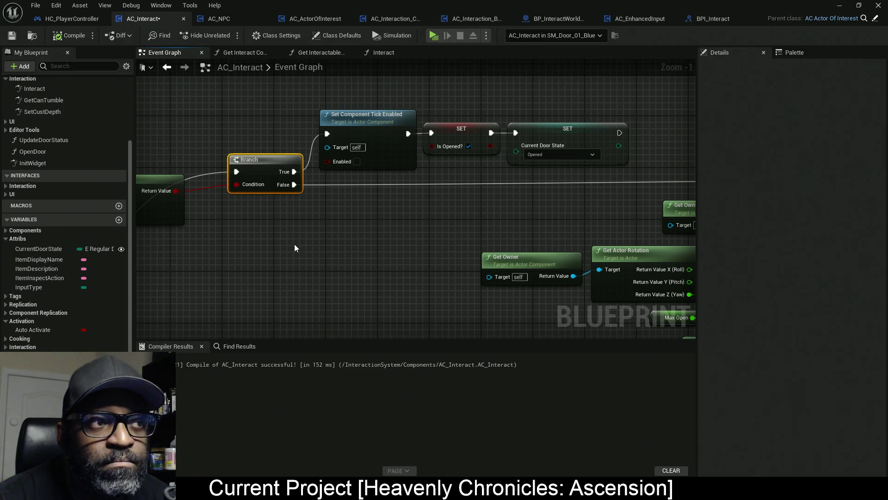
drag(286, 250, 491, 248)
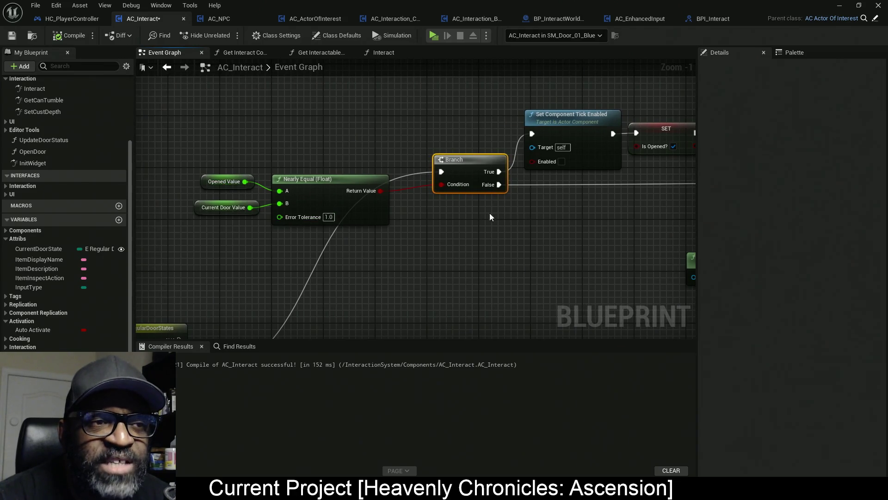
scroll(451, 220, down, 2)
mouse_move(442, 219)
mouse_down()
mouse_move(369, 212)
mouse_move(434, 210)
mouse_move(343, 165)
mouse_up()
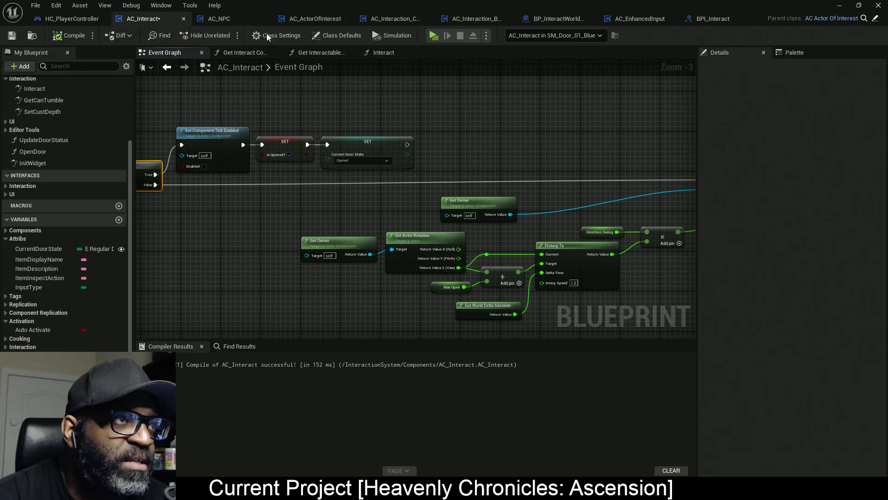
click(368, 54)
- Move the Deactivate call out of Interact and run it after the Opened door-state SET
scroll(351, 98, down, 1)
click(250, 145)
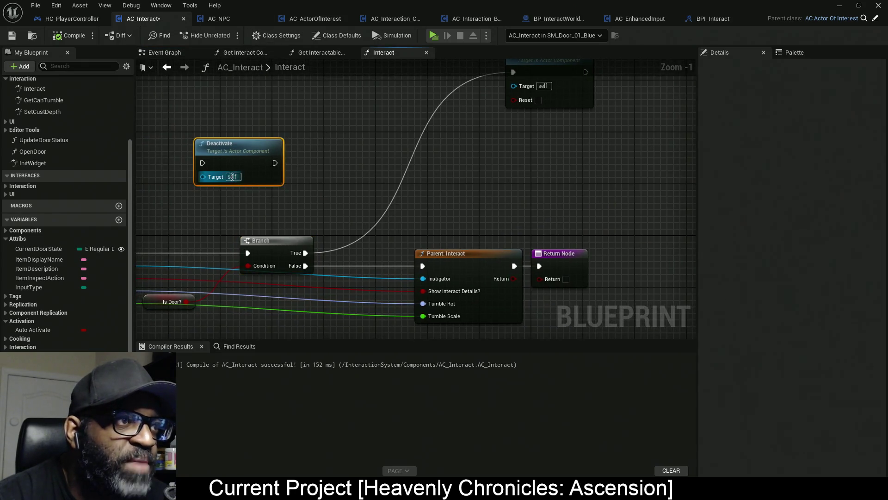
key(Delete)
click(199, 55)
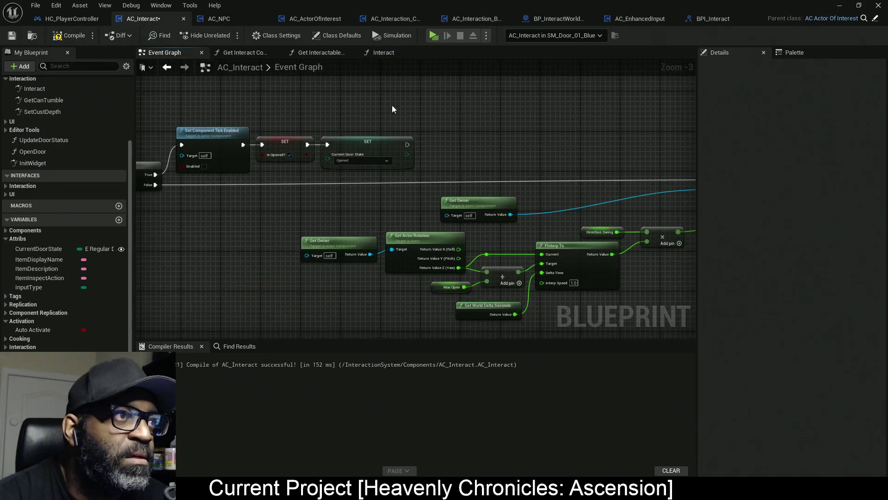
key(ctrl+v)
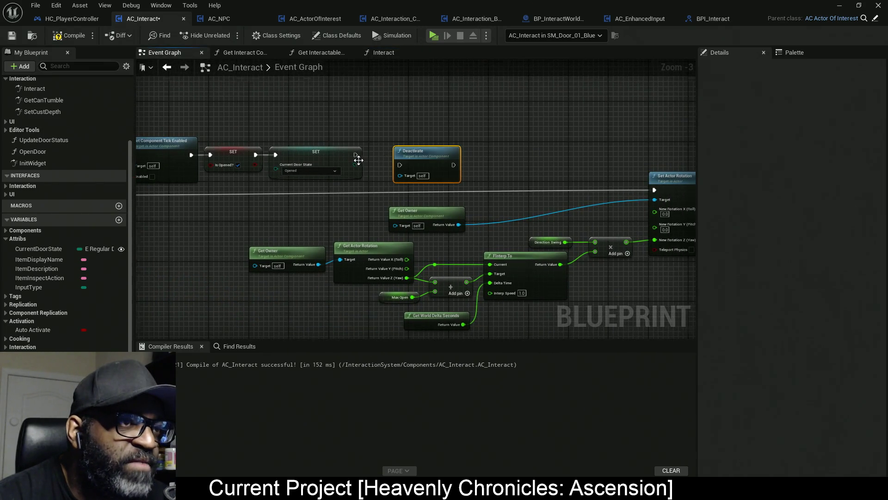
scroll(357, 154, up, 3)
drag(354, 152, 419, 167)
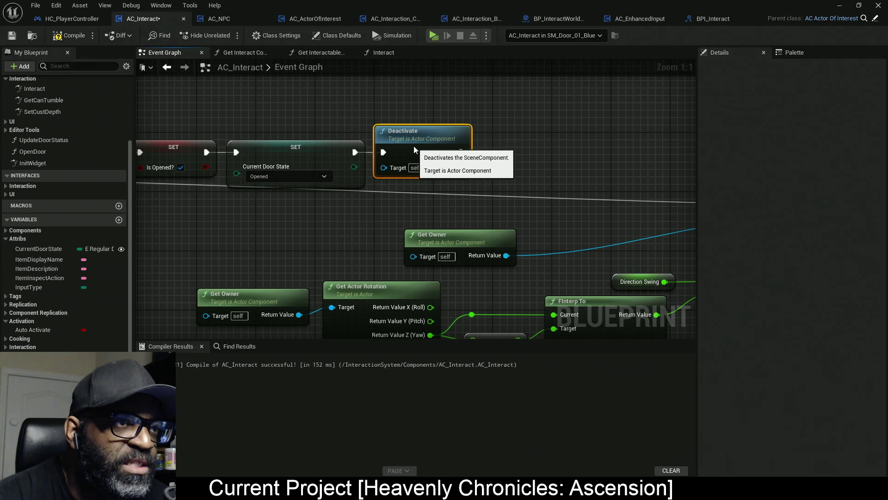
- Add a second Deactivate after the Closed door-state SET and recompile with F7
scroll(425, 241, down, 7)
scroll(342, 188, up, 5)
scroll(341, 188, up, 2)
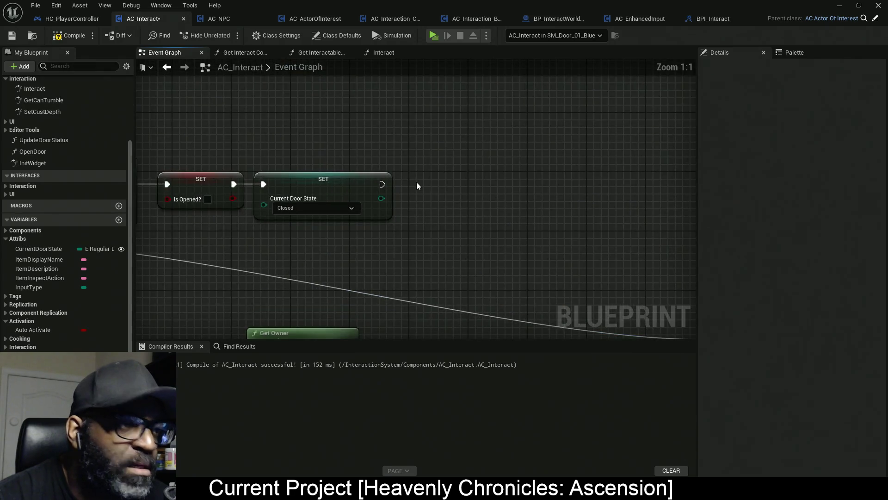
key(ctrl+v)
mouse_move(382, 184)
mouse_down()
mouse_move(424, 206)
mouse_move(445, 184)
mouse_up()
key(F7)
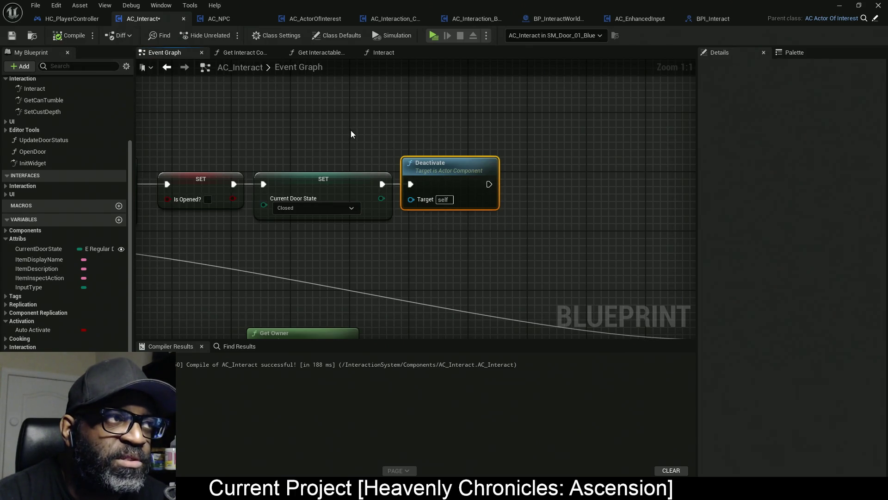
scroll(347, 185, down, 12)
drag(322, 239, 338, 146)
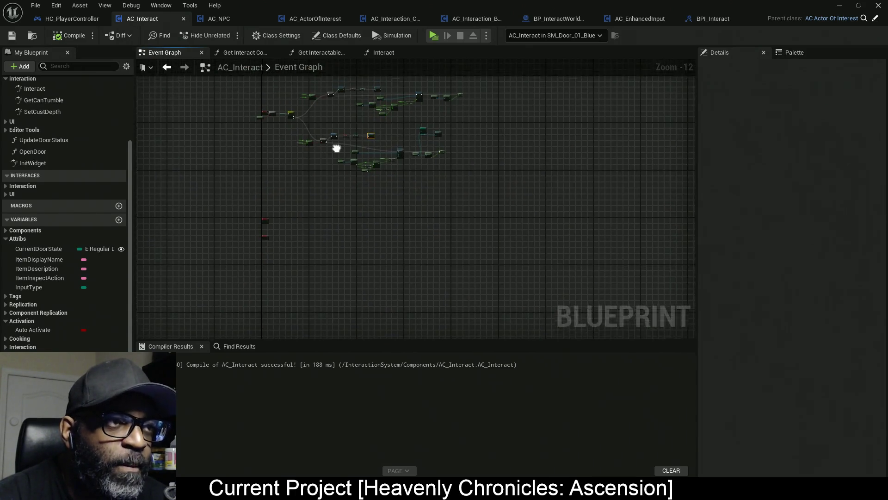
scroll(309, 178, up, 2)
- Play the level in standalone and walk the character to the door until its open prompt appears
key(alt+Tab)
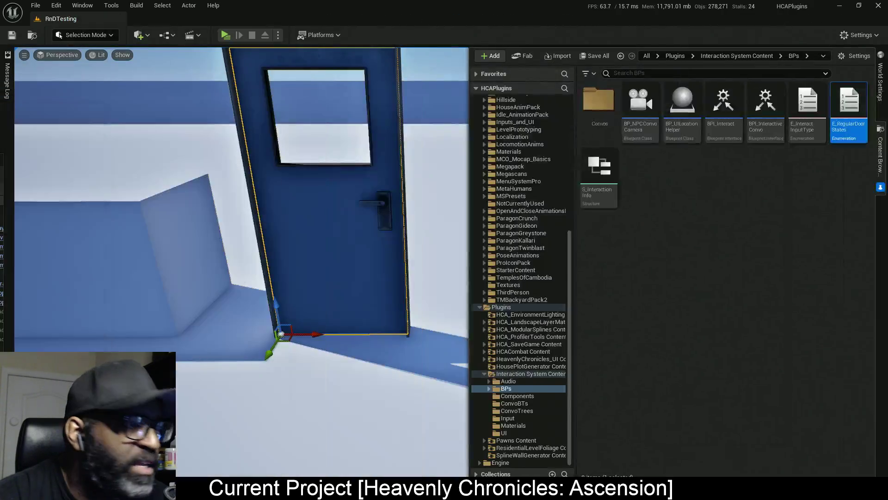
click(225, 35)
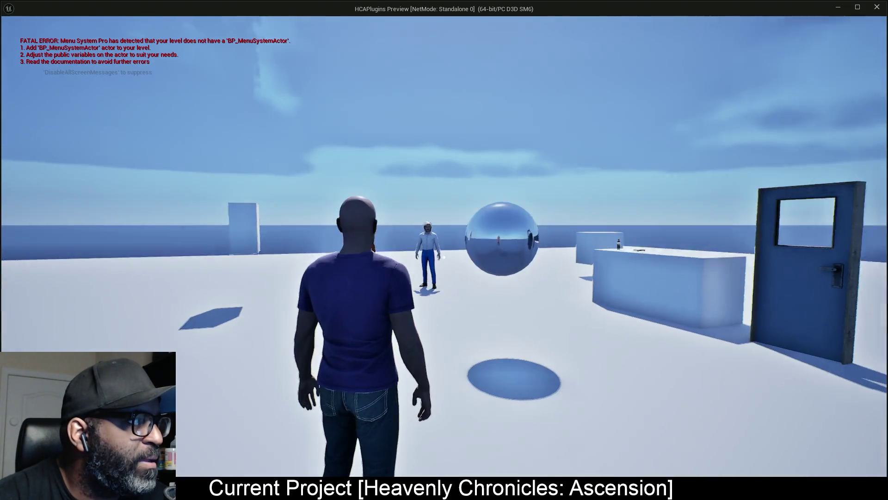
key(w)
key(w)
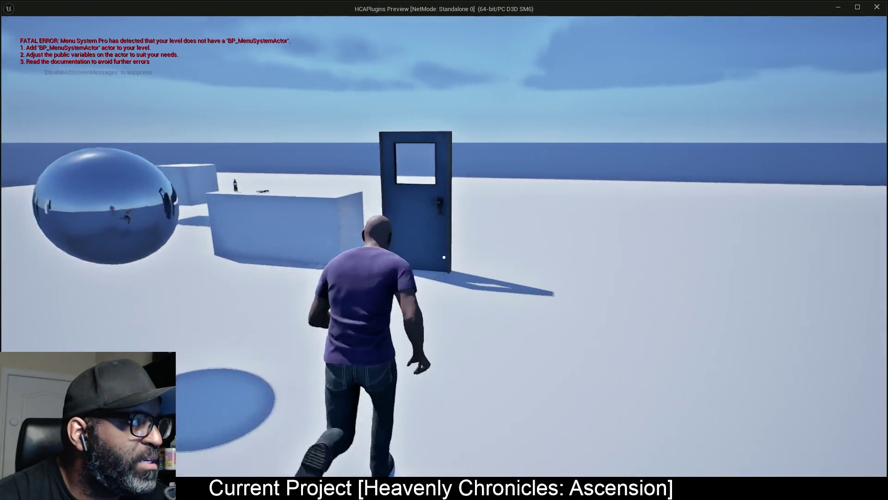
key(a)
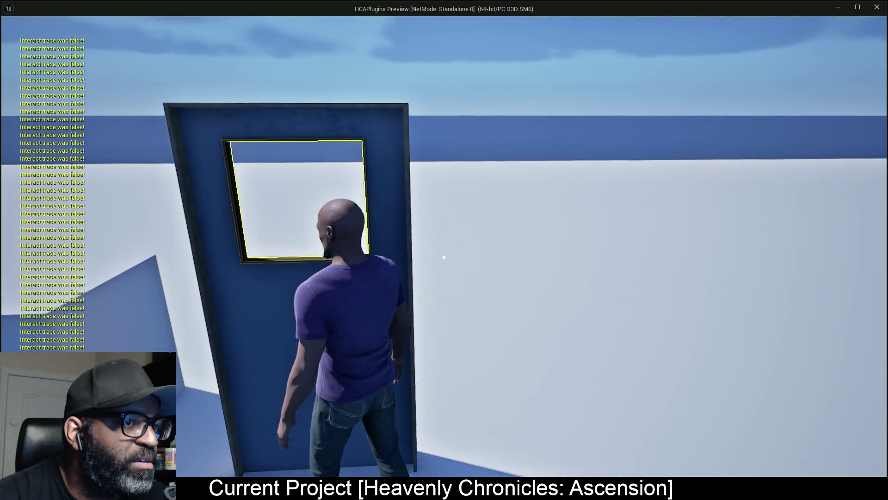
key(a)
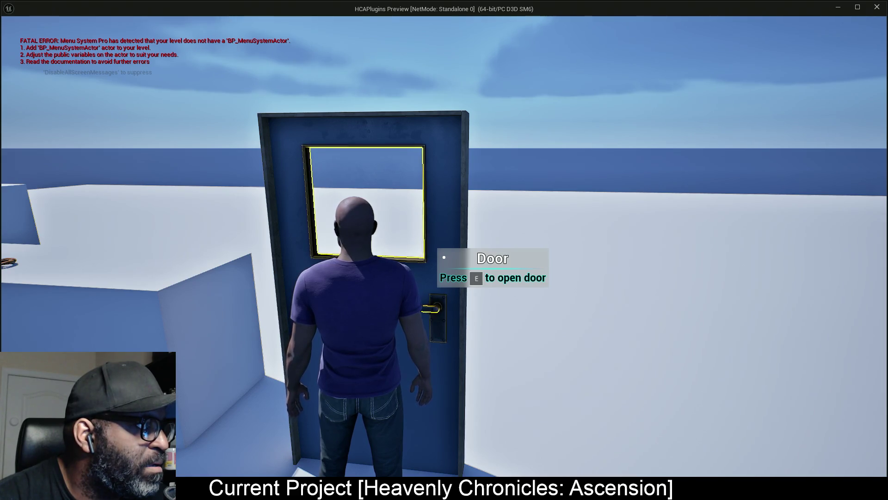
- Bring the AC_Interact blueprint window back, snap it beside the level editor, then maximize it
key(alt+Tab)
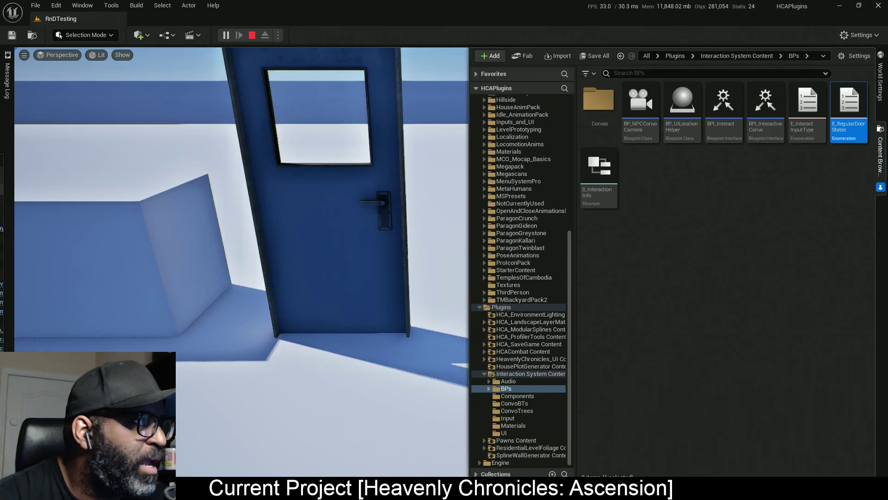
key(alt+Tab)
drag(573, 13, 657, 9)
click(831, 76)
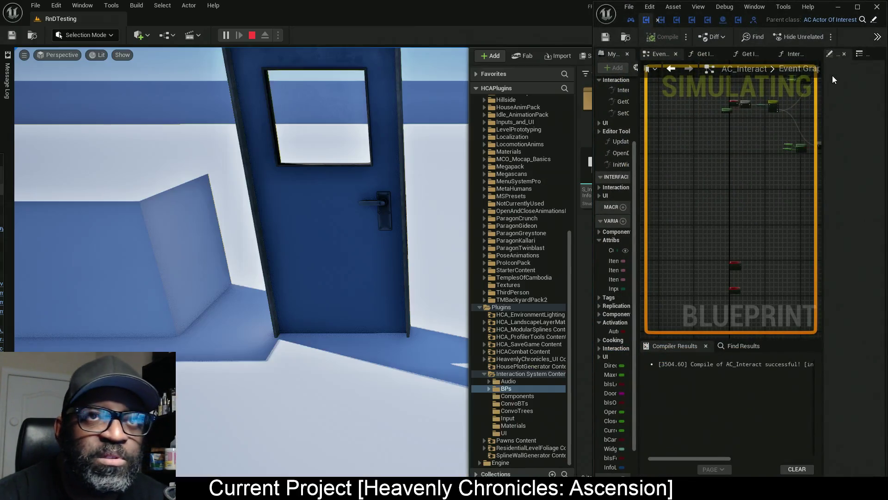
click(858, 8)
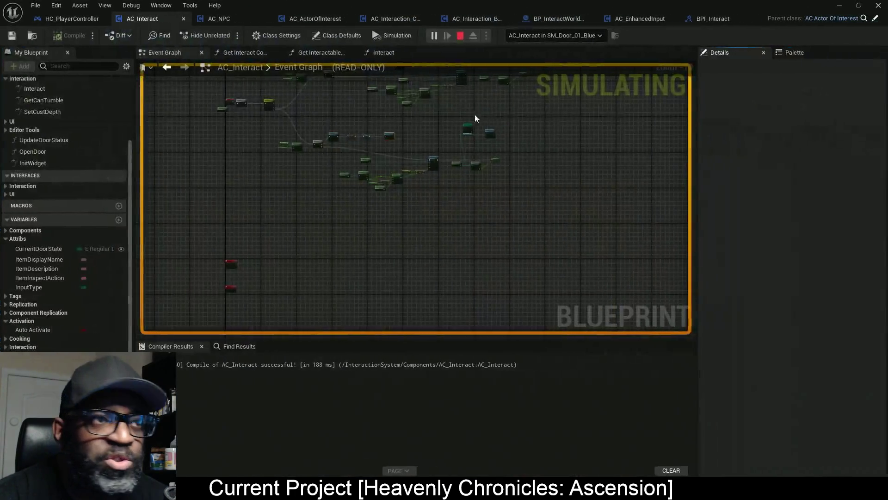
- Centre the Event Tick nodes and shrink the running game window out of the way
scroll(278, 154, up, 5)
scroll(250, 195, up, 5)
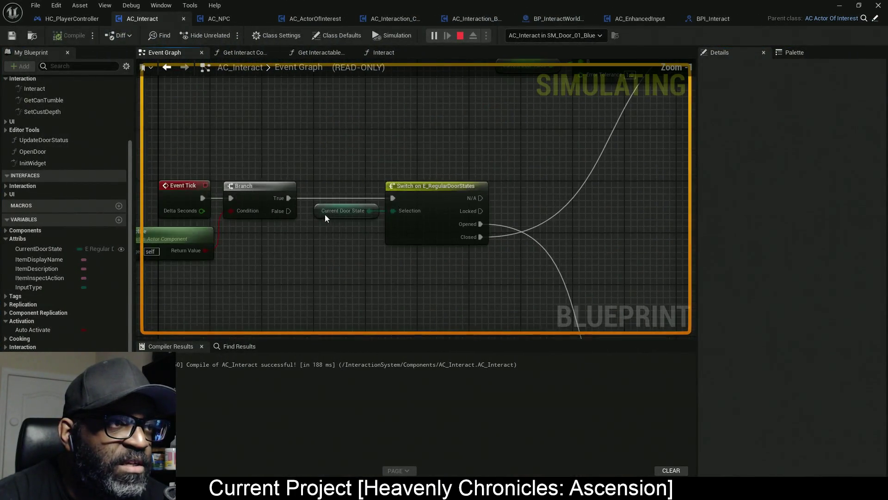
drag(376, 160, 395, 143)
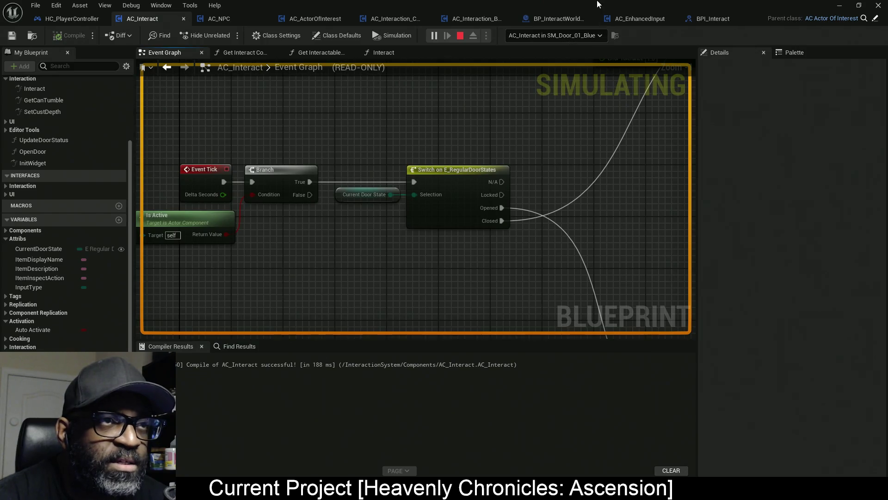
key(alt+Tab)
drag(560, 3, 561, 32)
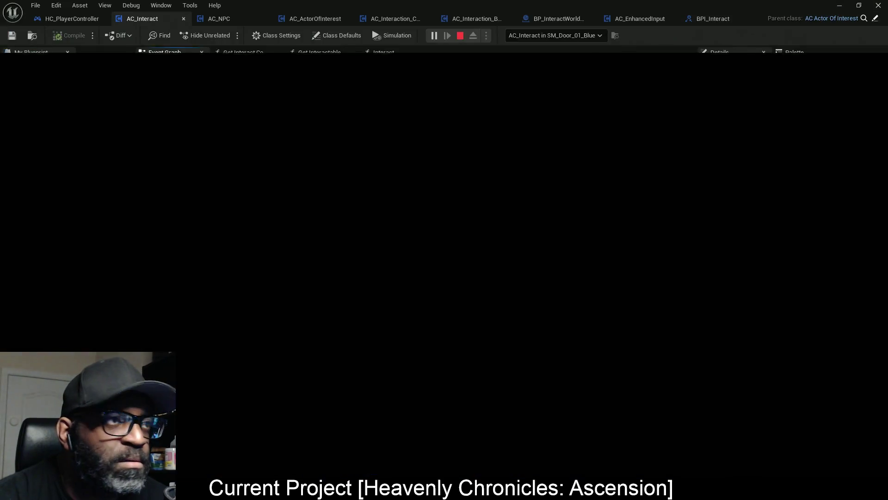
drag(379, 40, 242, 92)
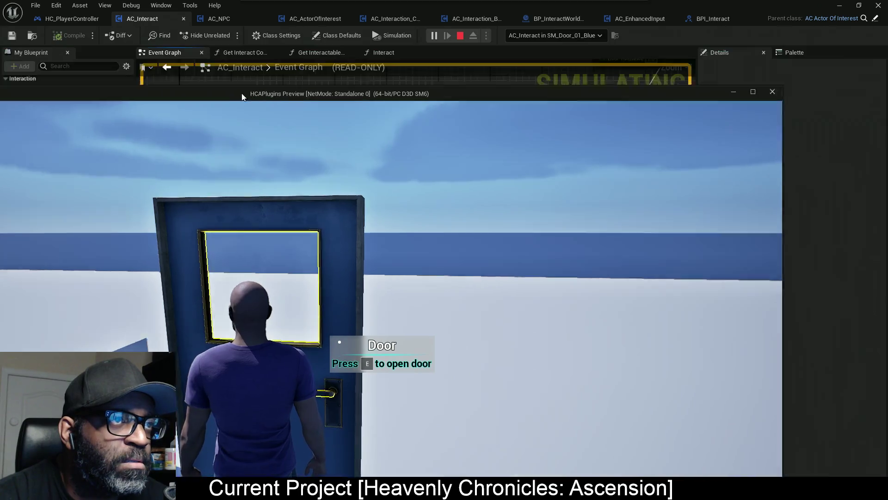
key(alt+Tab)
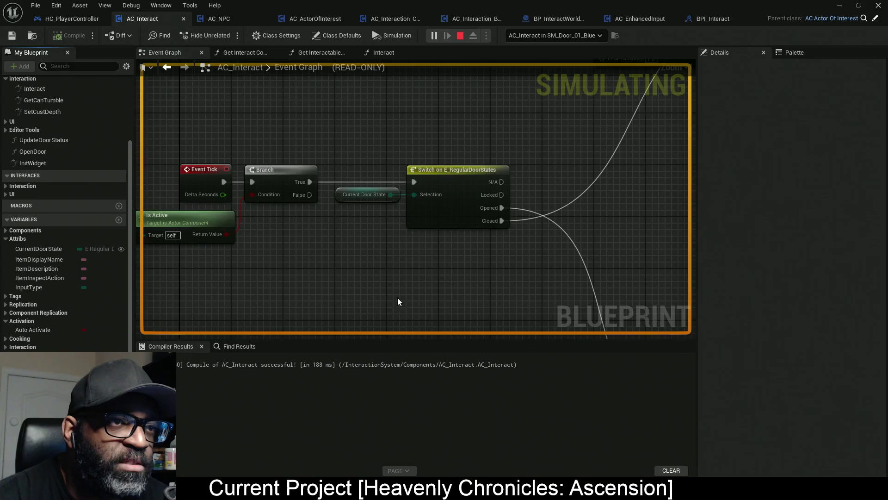
- Shrink the Compiler Results and Details panels so the Nearly Equal, Branch and SET nodes fill the graph
mouse_move(636, 212)
mouse_down()
mouse_move(469, 268)
mouse_move(447, 303)
mouse_up()
drag(506, 341, 506, 429)
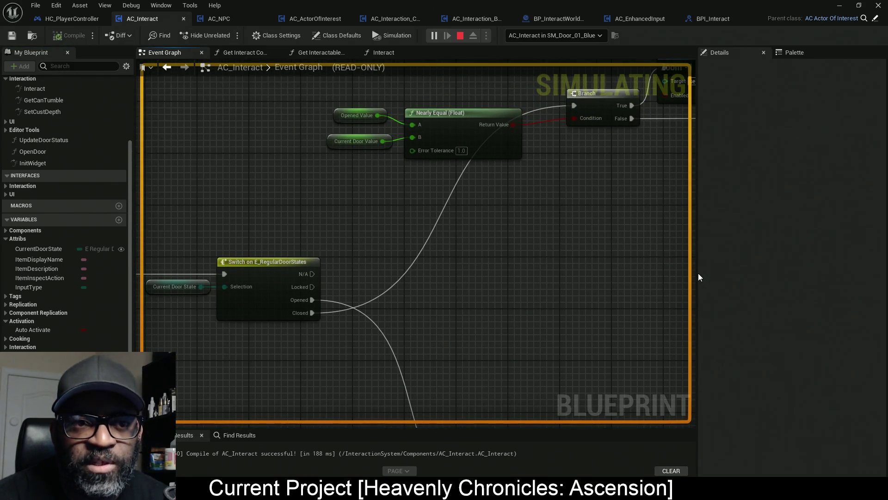
drag(696, 273, 764, 277)
mouse_move(611, 180)
mouse_down()
mouse_move(502, 250)
mouse_move(420, 259)
mouse_move(417, 252)
mouse_up()
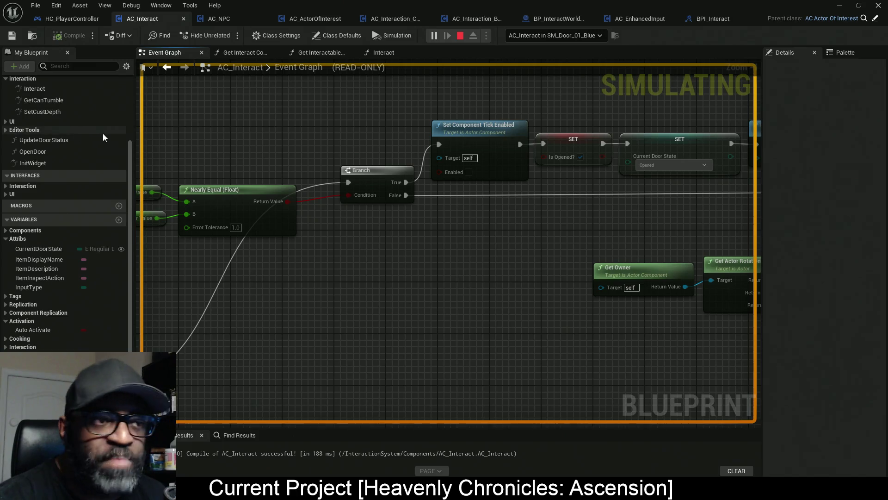
- Bring the standalone game preview to the front, with the character at the door's open prompt
key(alt+Tab)
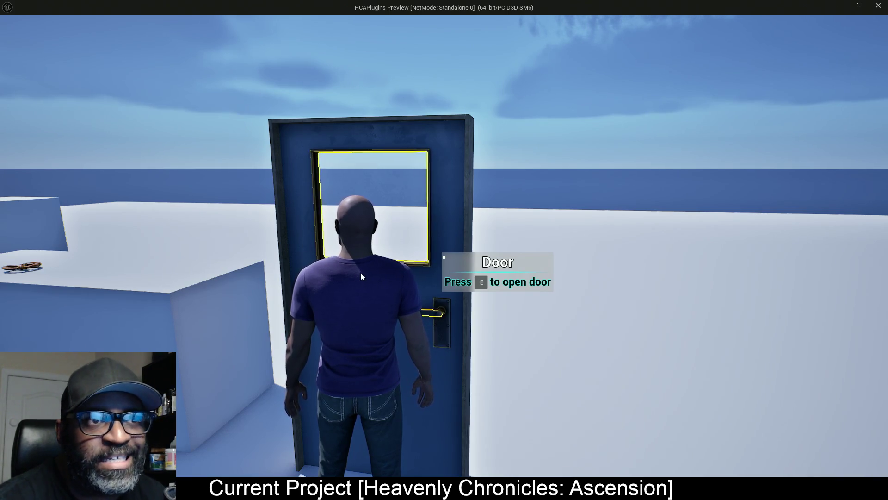
- Minimize the standalone game preview to get back to the AC_Interact Event Graph
click(839, 6)
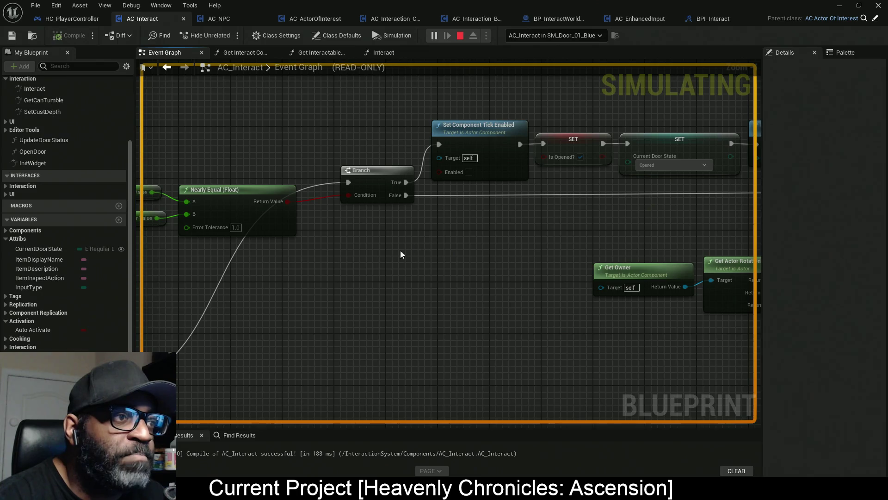
- Inspect the FInterp To and Set Actor Rotation nodes, then stop the simulation and return to the level editor
mouse_move(577, 264)
mouse_down()
mouse_move(311, 238)
mouse_move(486, 248)
mouse_move(361, 192)
mouse_up()
mouse_move(402, 226)
mouse_down()
mouse_move(357, 227)
mouse_move(432, 222)
mouse_move(460, 208)
mouse_move(545, 232)
mouse_up()
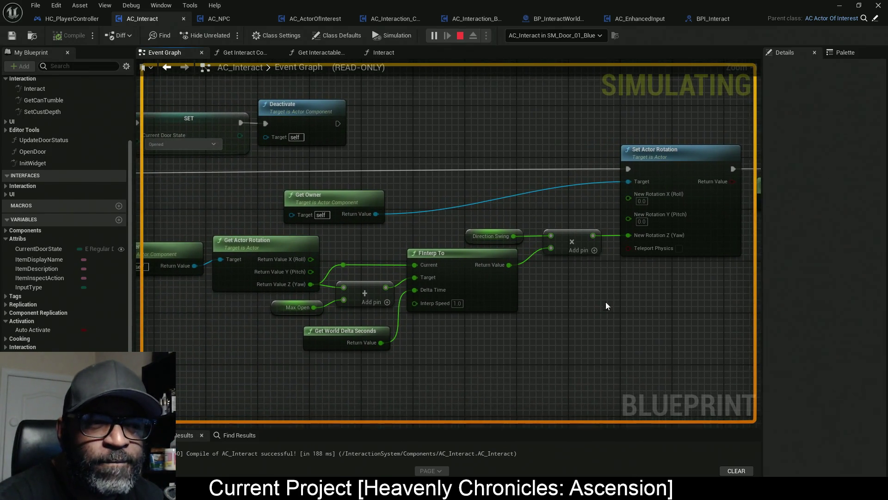
mouse_move(622, 296)
mouse_down()
mouse_move(733, 297)
mouse_move(653, 254)
mouse_move(686, 209)
mouse_move(436, 224)
mouse_move(317, 265)
mouse_move(291, 313)
mouse_up()
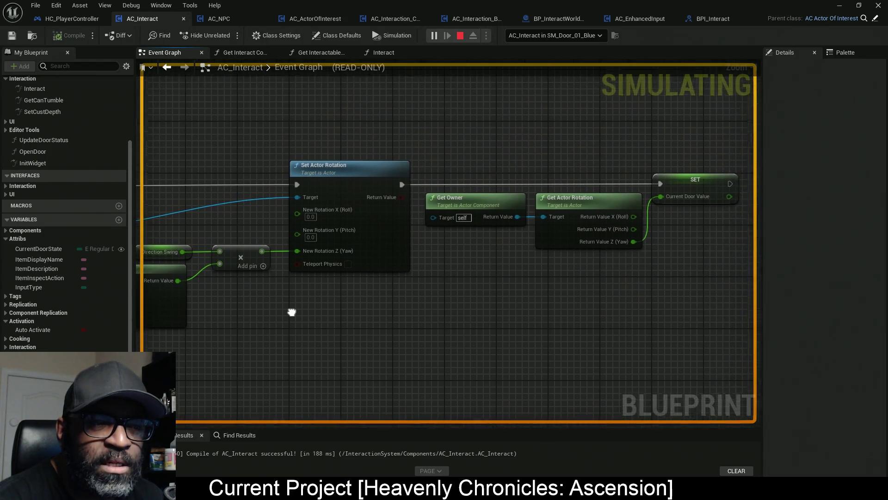
drag(525, 302, 477, 300)
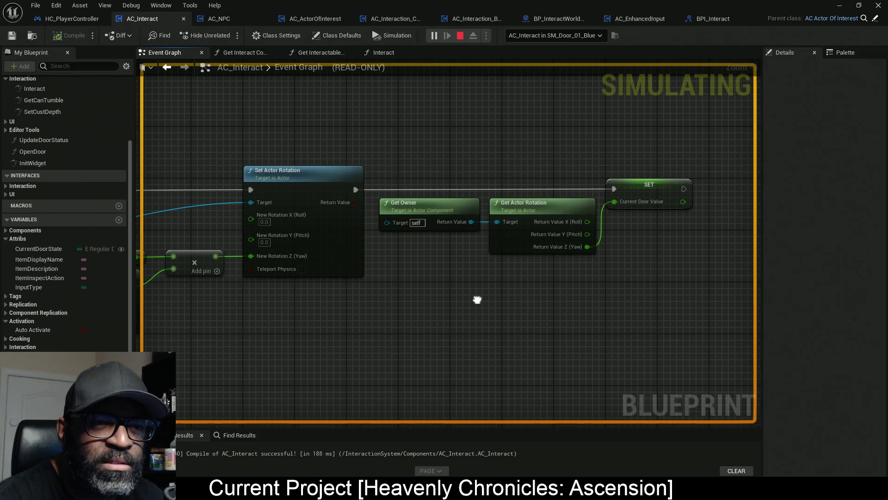
mouse_move(477, 300)
mouse_down()
mouse_move(806, 291)
mouse_move(488, 285)
mouse_move(883, 275)
mouse_up()
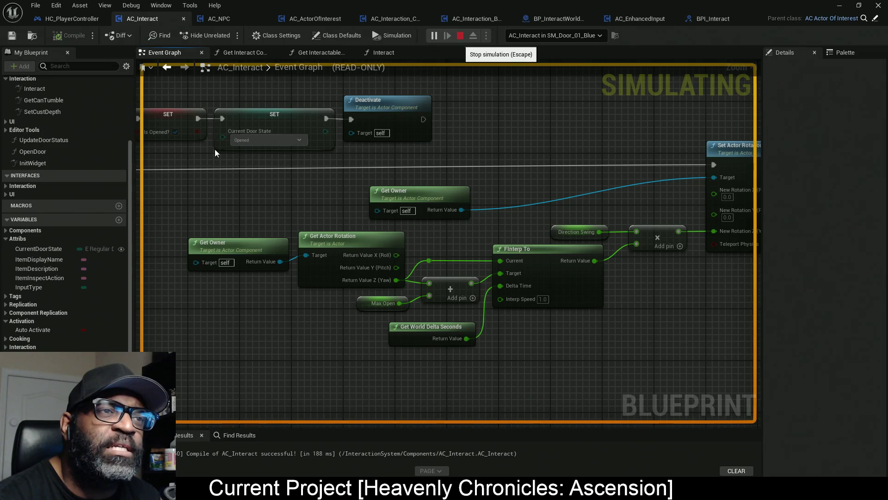
key(Escape)
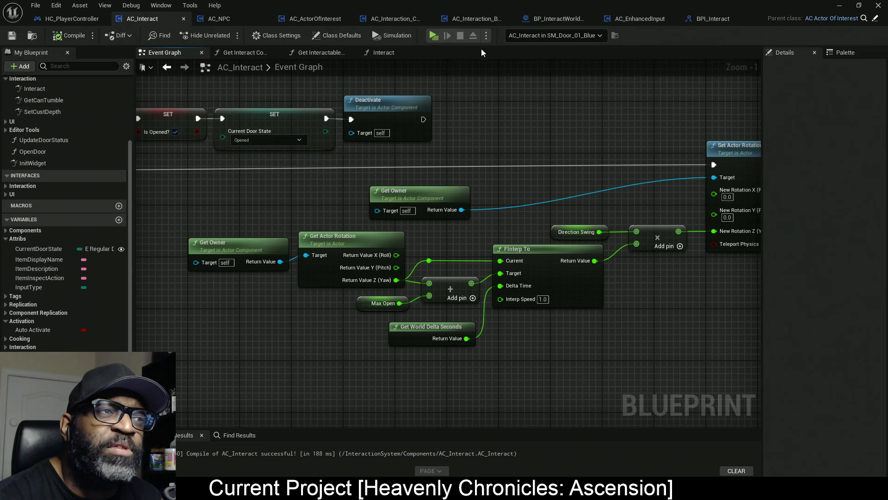
key(alt+Tab)
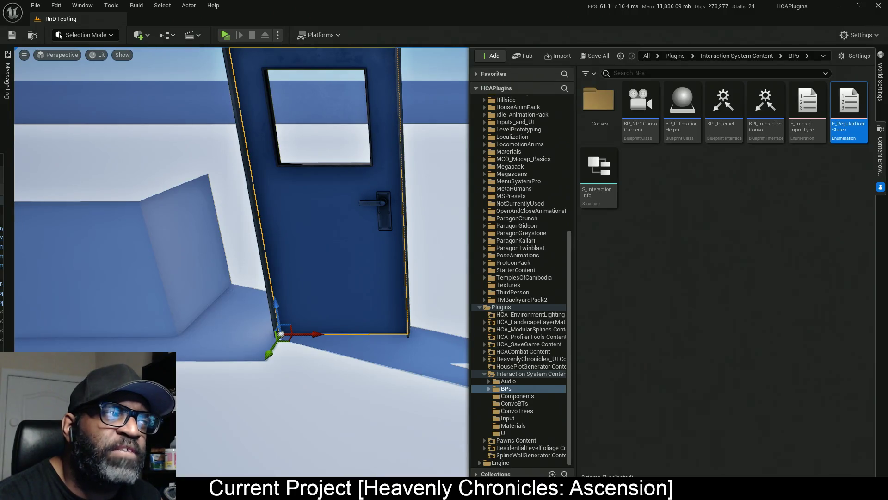
- Show the blue door's AC_Interact settings (Max Open 60.0, Direction Swing 1.0) beside the level viewport
key(alt+Tab)
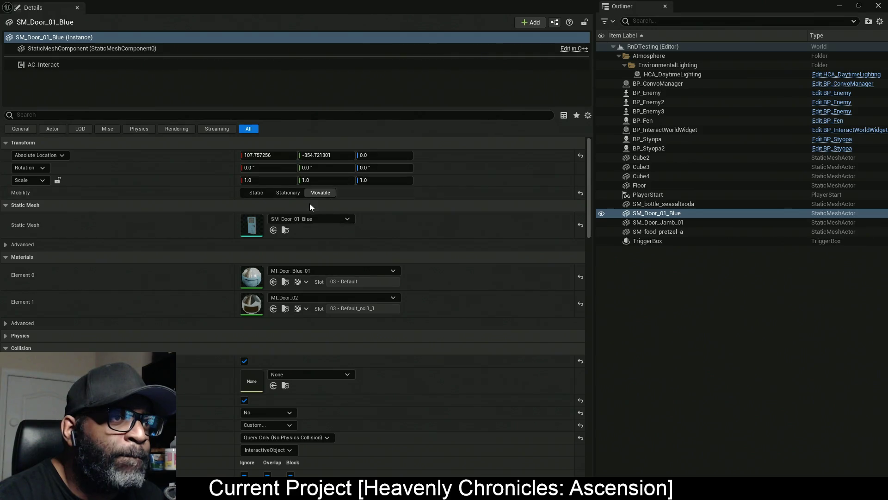
click(87, 65)
drag(154, 108, 158, 76)
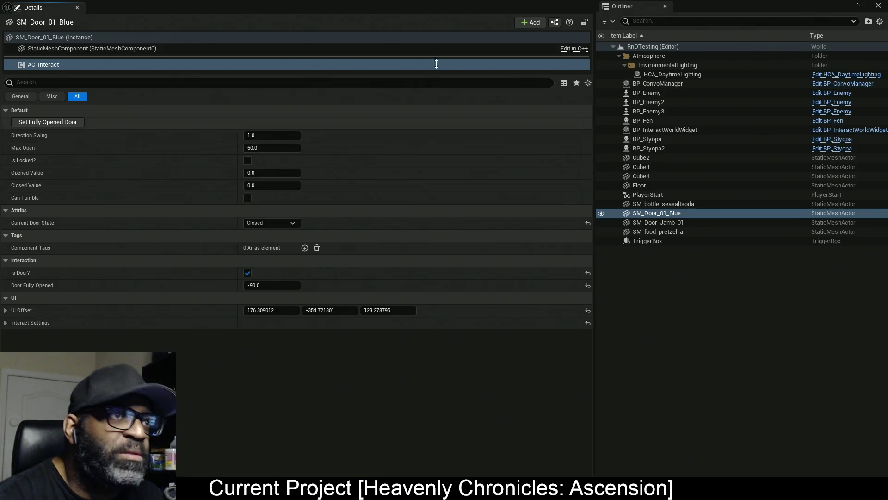
mouse_move(499, 7)
mouse_down()
mouse_move(567, 100)
mouse_move(751, 44)
mouse_up()
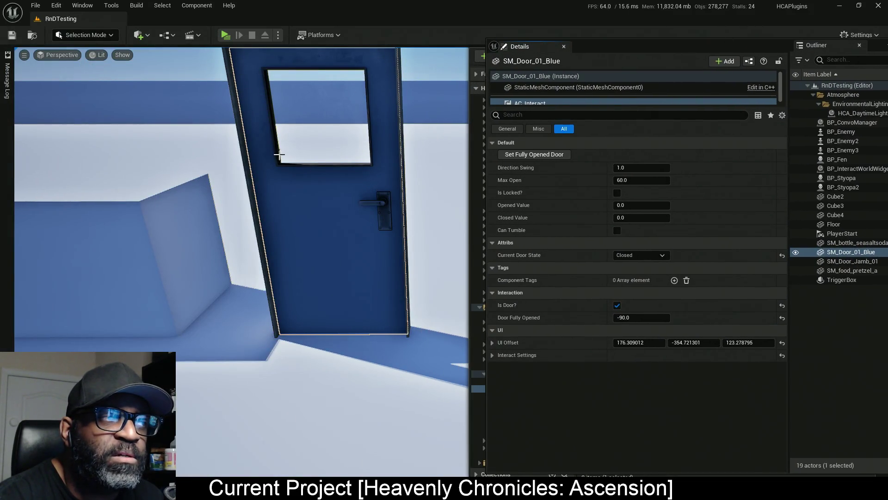
click(309, 255)
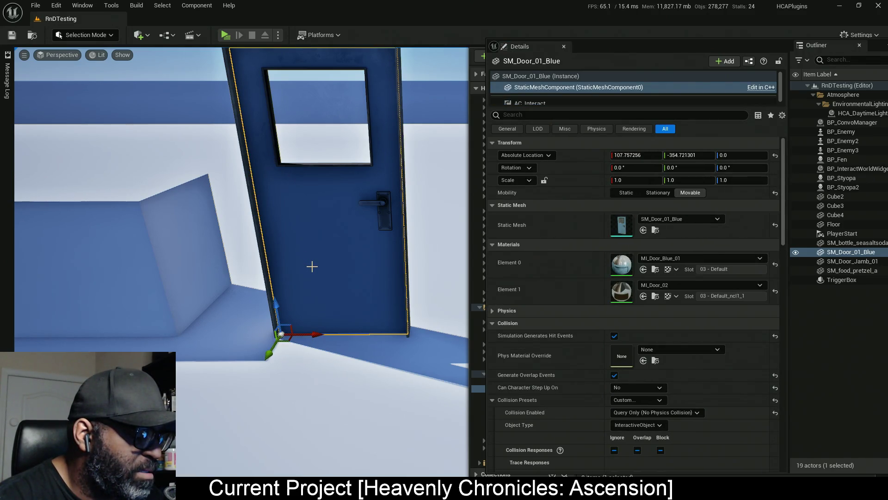
key(r)
key(e)
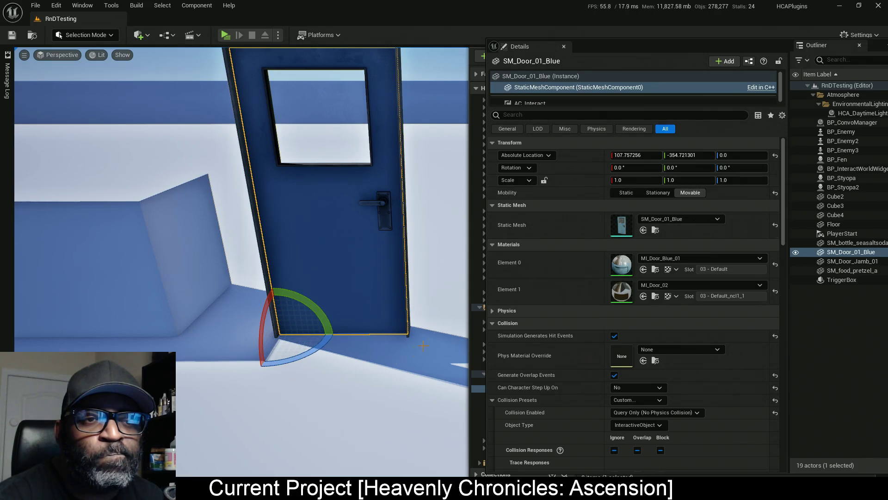
mouse_move(295, 359)
mouse_down()
mouse_move(331, 324)
mouse_move(319, 310)
mouse_move(298, 310)
mouse_up()
click(775, 167)
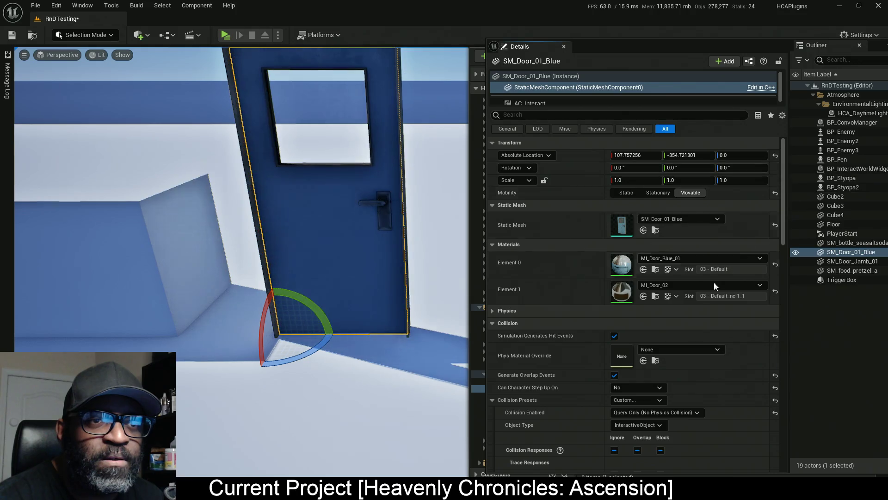
click(545, 102)
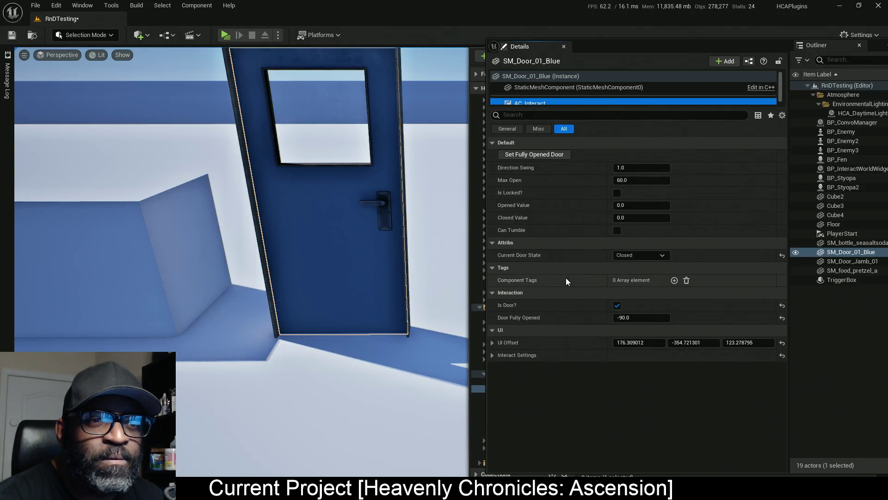
- Select the door actor instance and set its Rotation display to World space
click(623, 179)
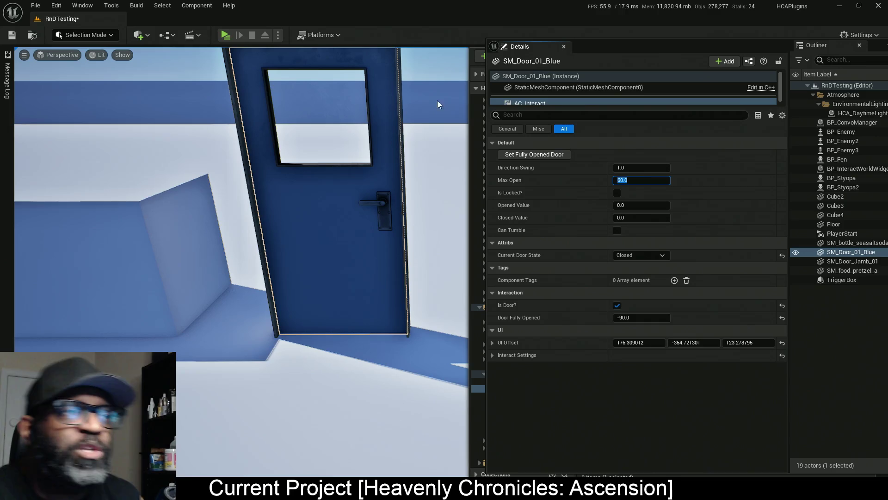
click(574, 76)
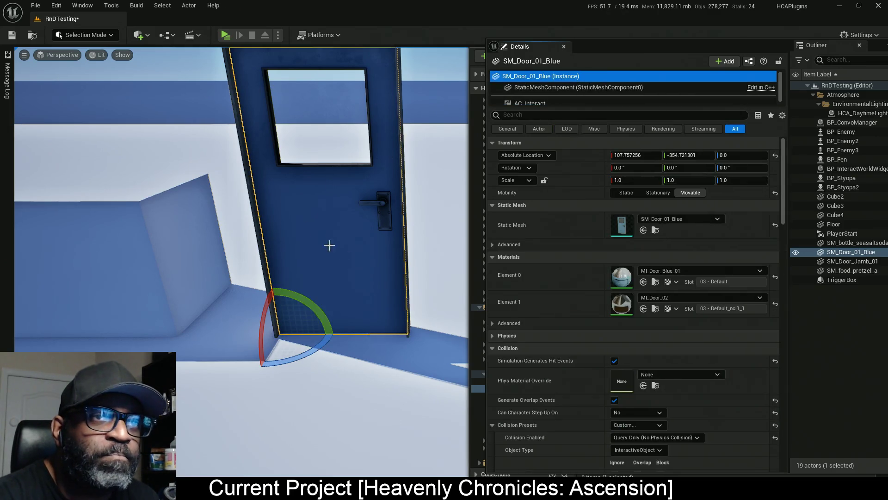
click(529, 169)
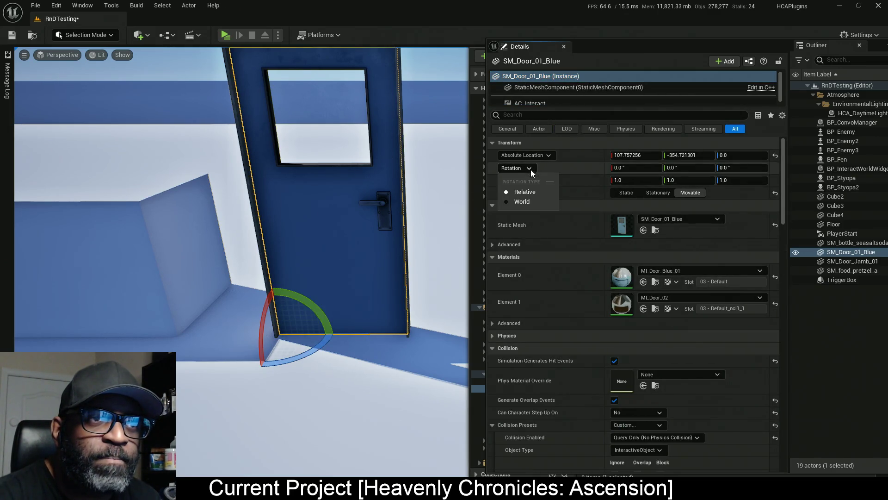
click(526, 201)
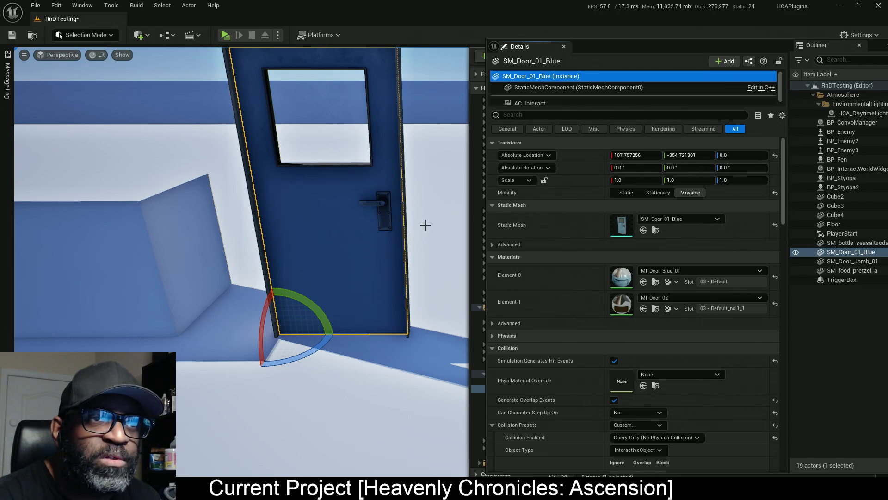
- Swing the door open to about 108.67° yaw with the rotate gizmo, then reset yaw to 0°
drag(422, 293, 359, 341)
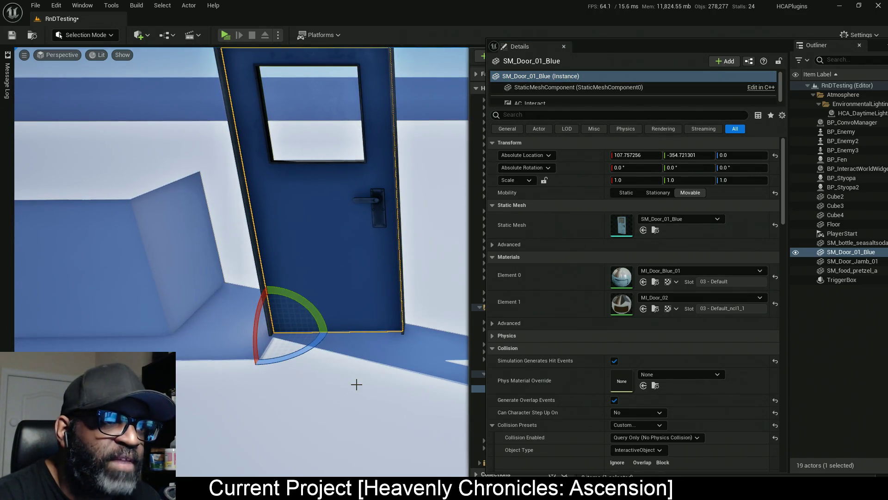
mouse_move(307, 352)
mouse_down()
mouse_move(332, 330)
mouse_move(311, 352)
mouse_move(279, 309)
mouse_move(329, 327)
mouse_move(312, 362)
mouse_move(245, 368)
mouse_move(307, 354)
mouse_move(241, 370)
mouse_move(204, 365)
mouse_move(218, 370)
mouse_up()
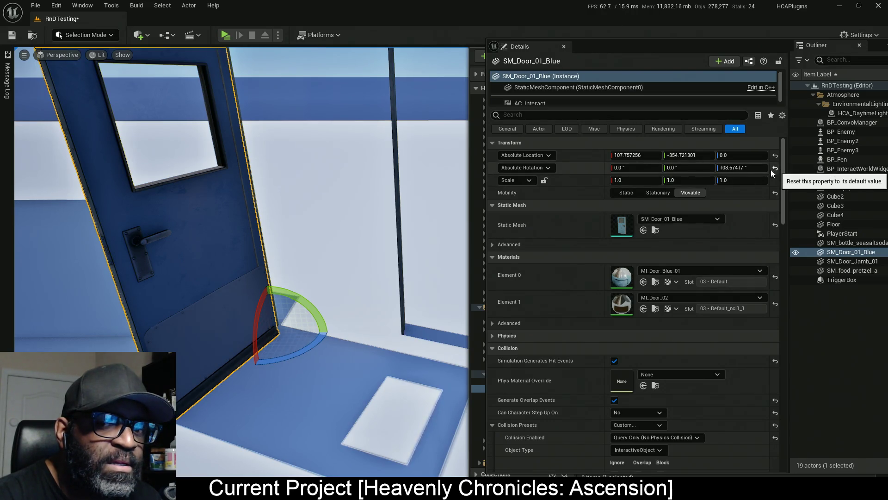
click(775, 167)
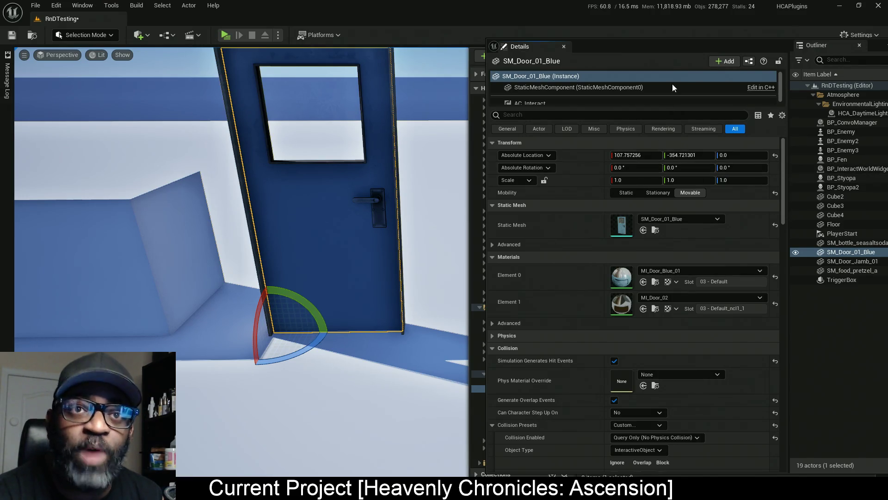
- Shift the Details window left and drag its splitter to reveal the AC_Interact component row
mouse_move(679, 46)
mouse_down()
mouse_move(617, 46)
mouse_move(626, 50)
mouse_up()
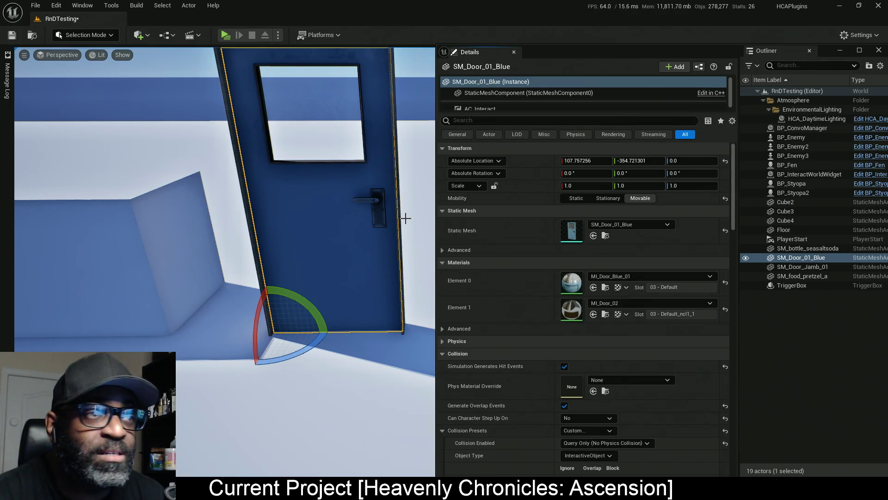
drag(502, 112, 571, 118)
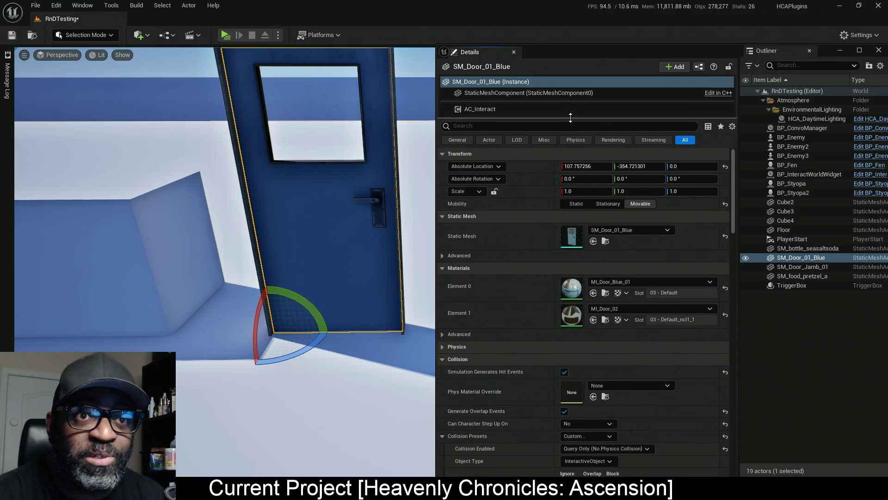
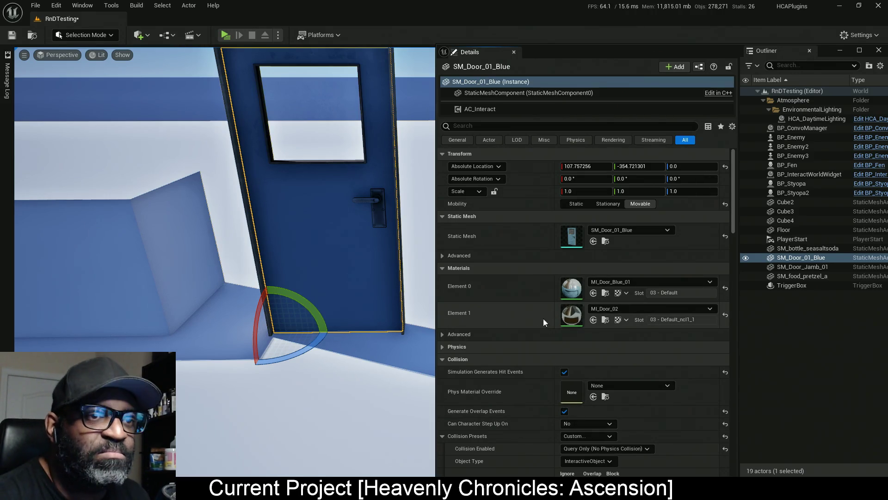
- Set the blue door's AC_Interact Max Open and Opened Value to -90.0 and save the RnDTesting level
click(480, 108)
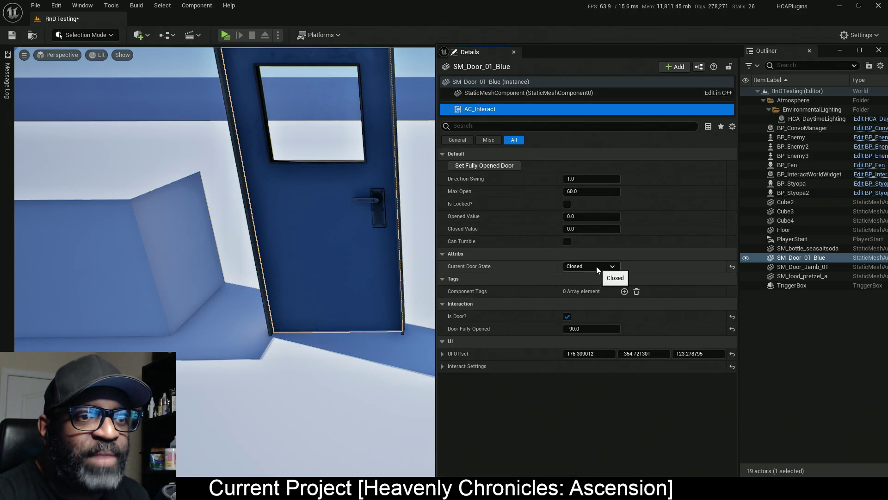
key(ctrl+s)
click(587, 191)
text(90)
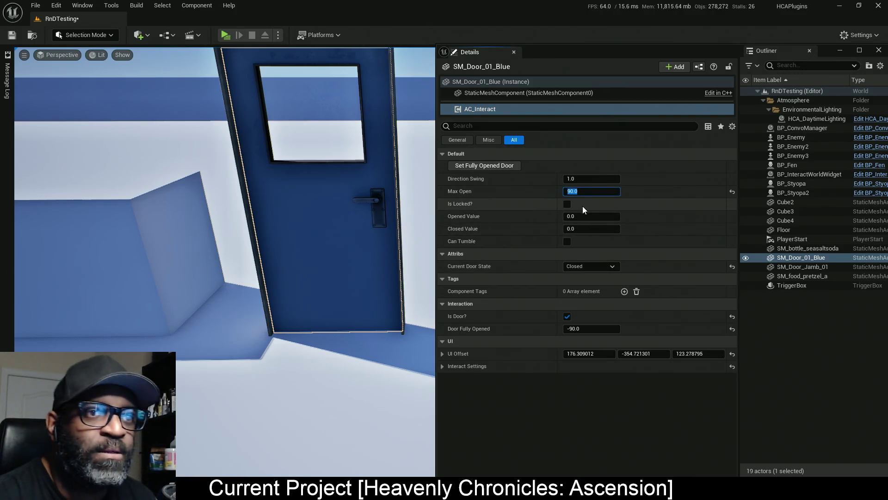
text(-90.0)
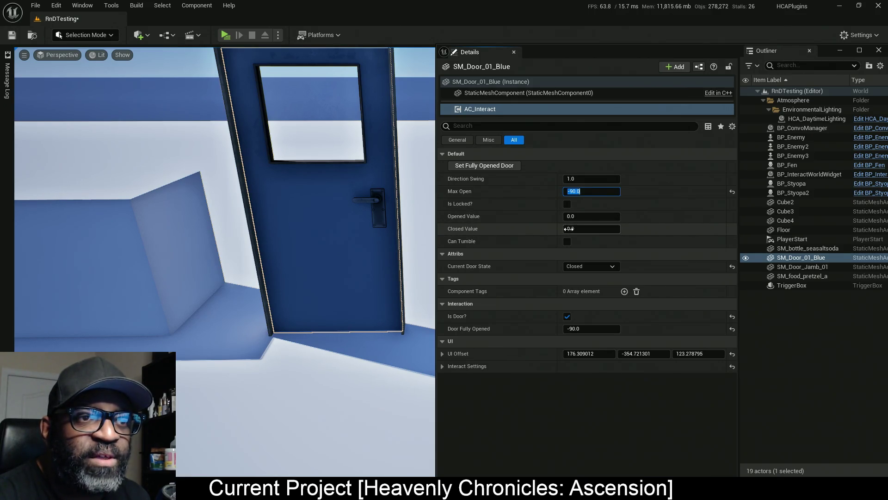
click(592, 215)
text(-90)
key(Return)
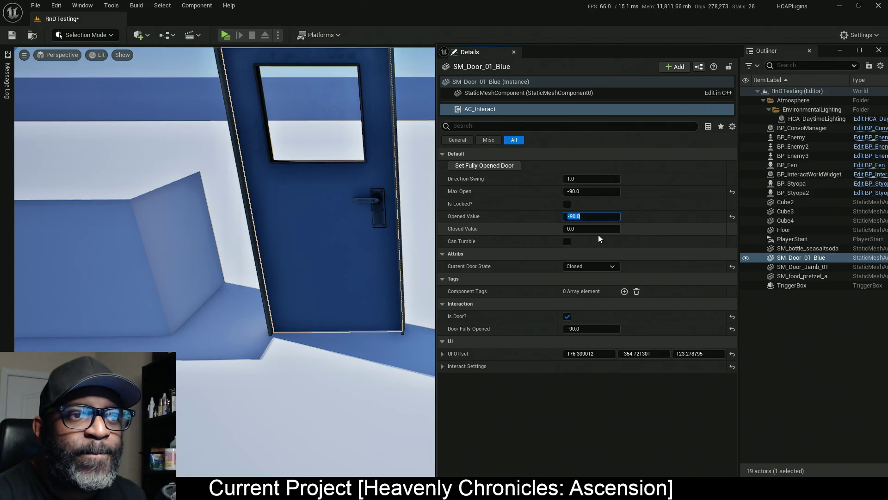
key(ctrl+s)
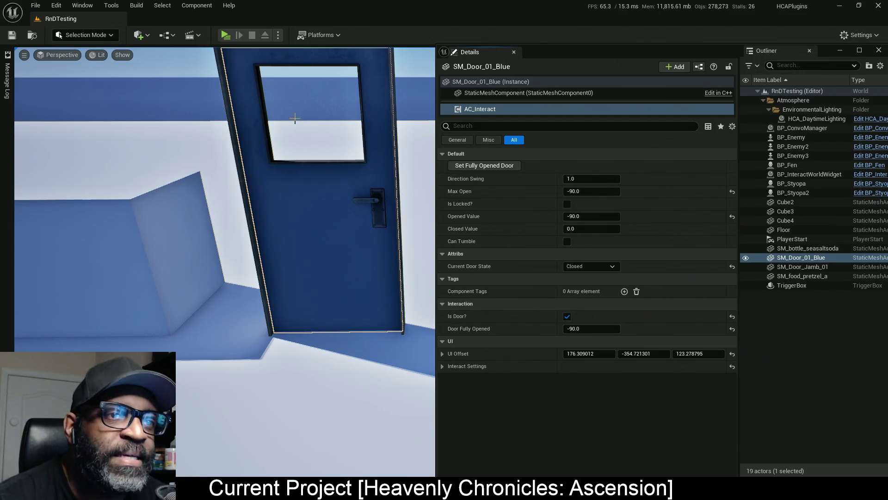
- Start a playtest, walk up to the blue door, and toggle it open, closed, then open again
click(225, 35)
key(w)
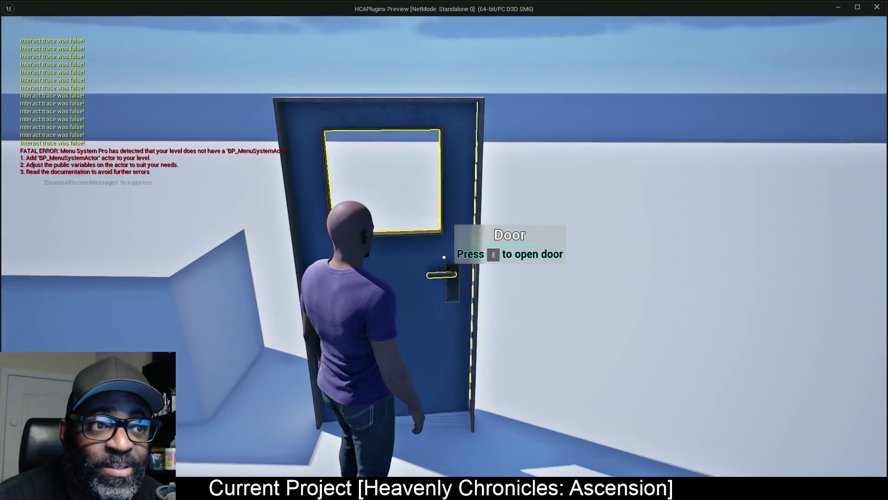
key(e)
key(e)
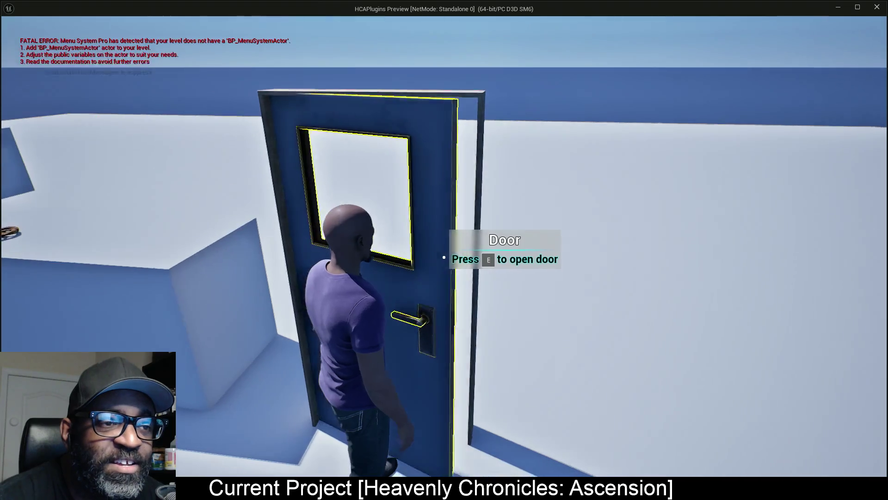
key(e)
key(e)
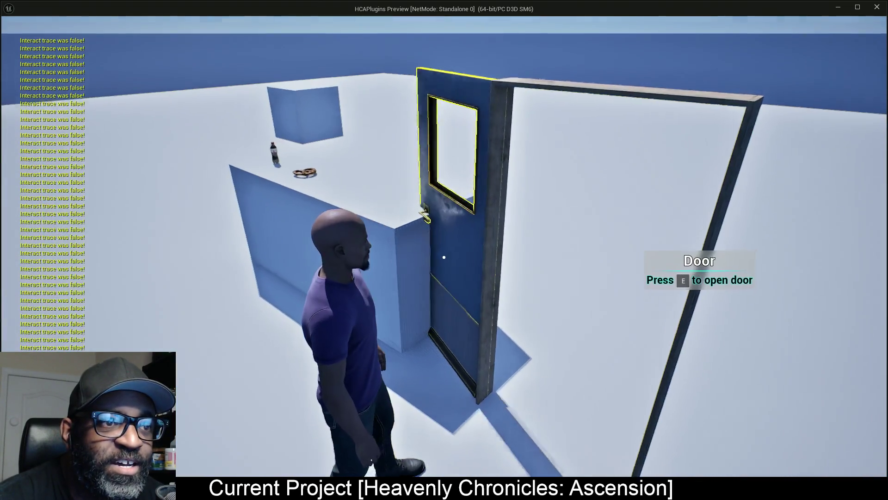
key(e)
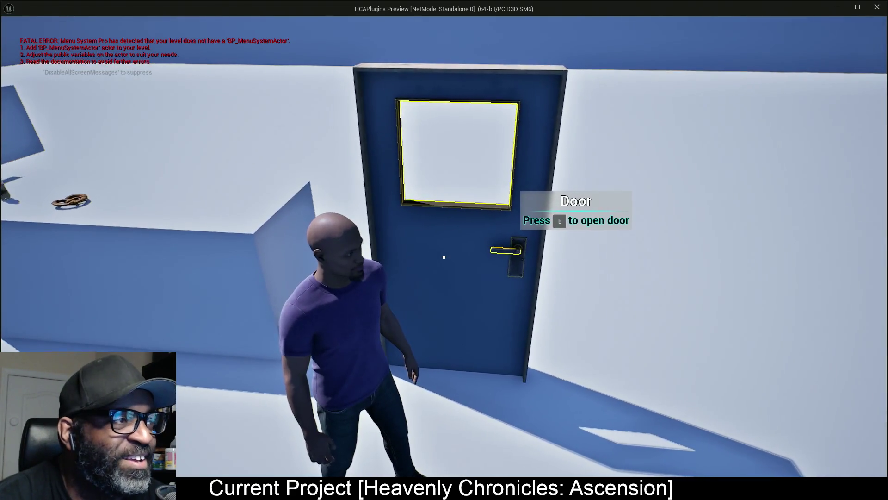
key(w)
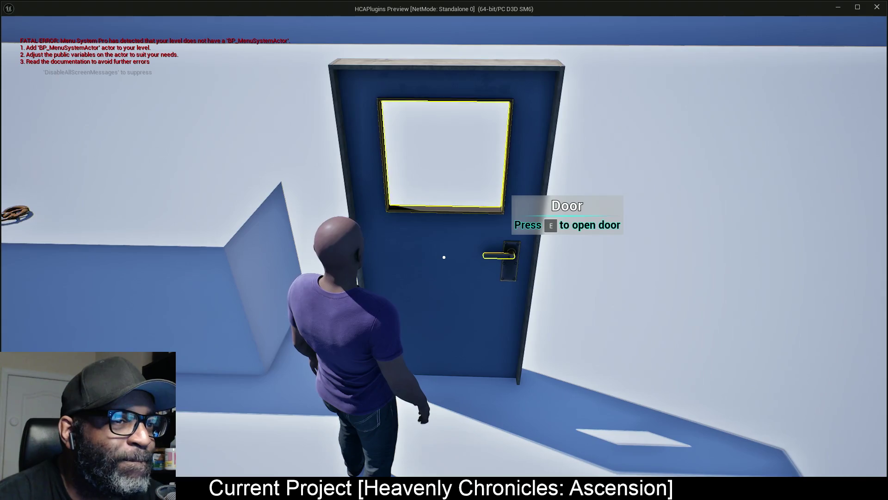
key(e)
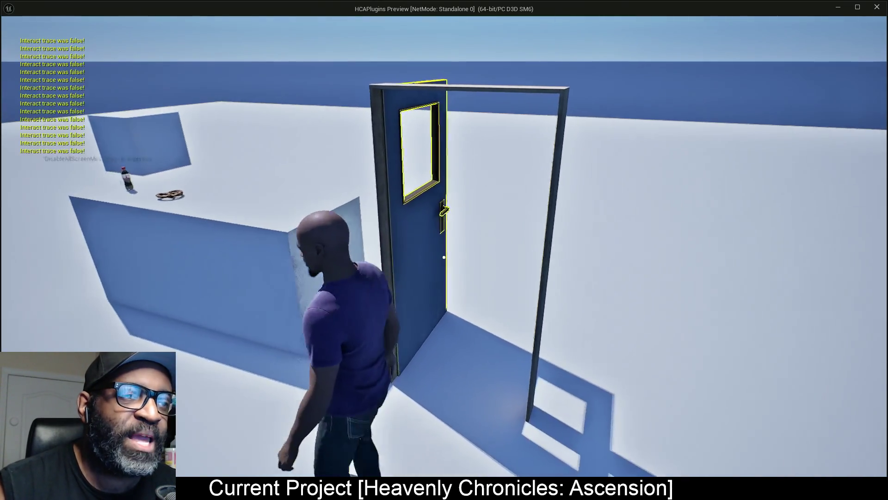
- Swing the door open and closed a few more times, stop play, and return to the AC_Interact Blueprint
key(e)
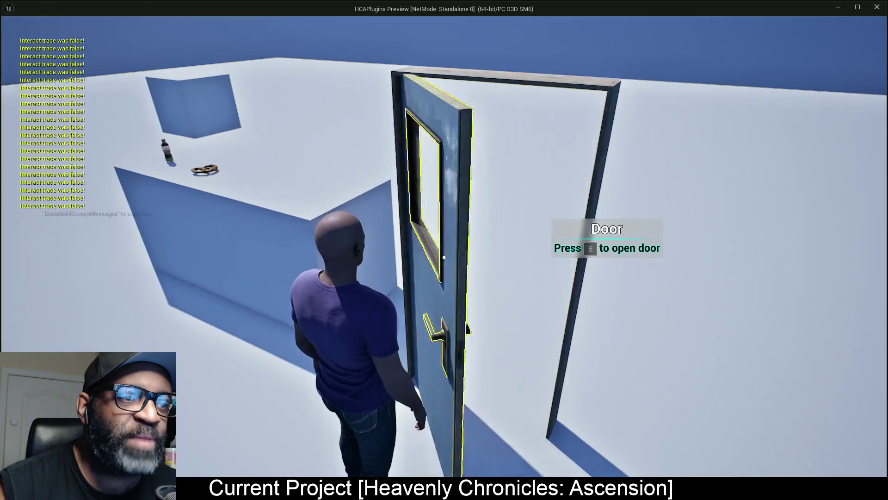
key(e)
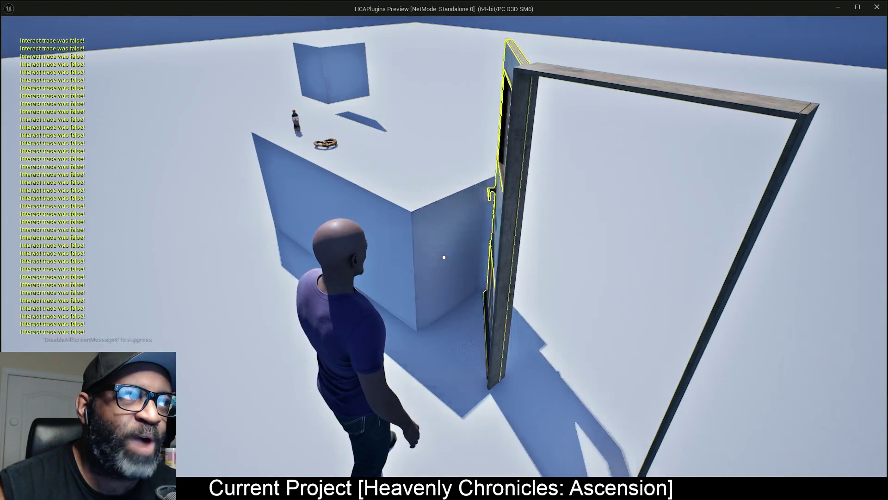
key(e)
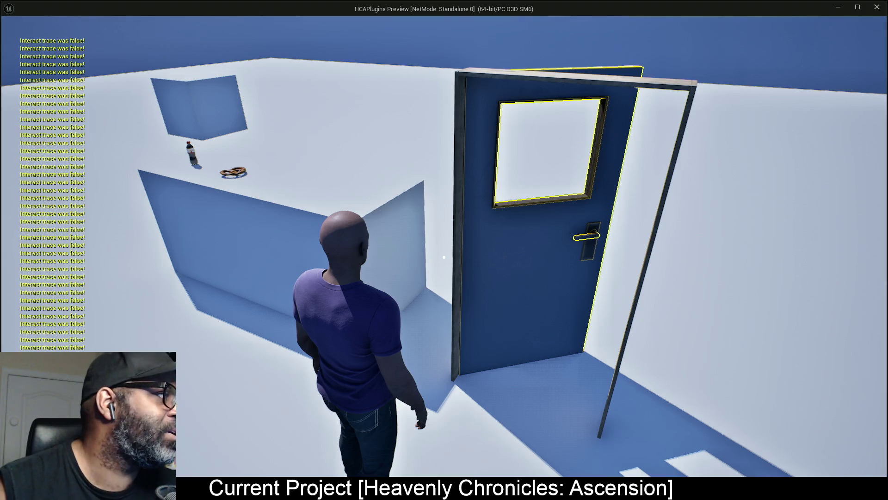
key(Escape)
key(alt+Tab)
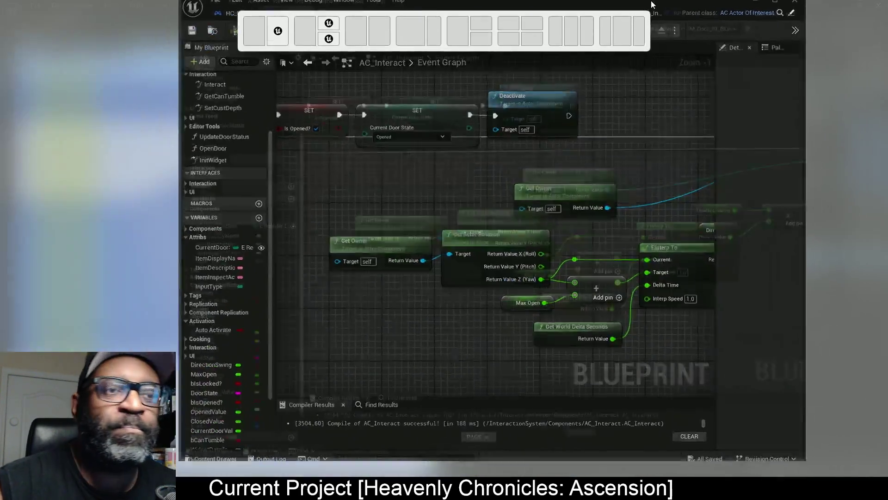
- Change the Nearly Equal node's Error Tolerance to 1.0, recompile AC_Interact, and tidy the node layout
scroll(321, 182, down, 4)
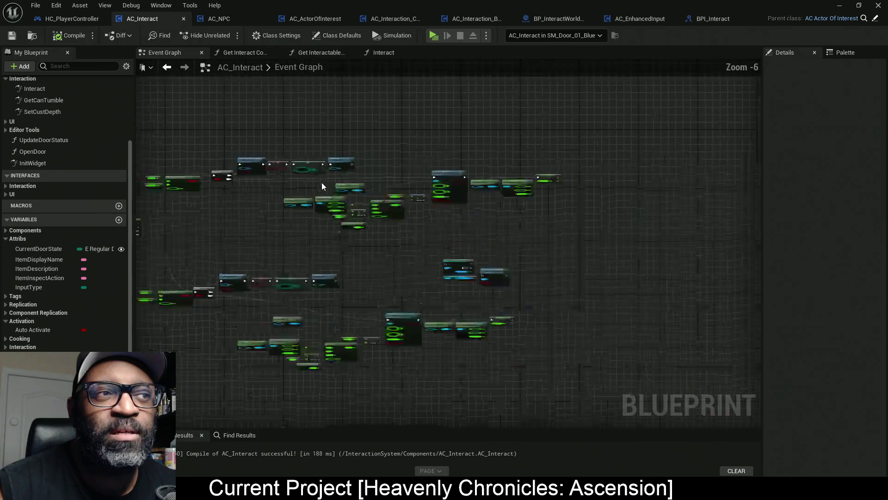
scroll(316, 209, up, 4)
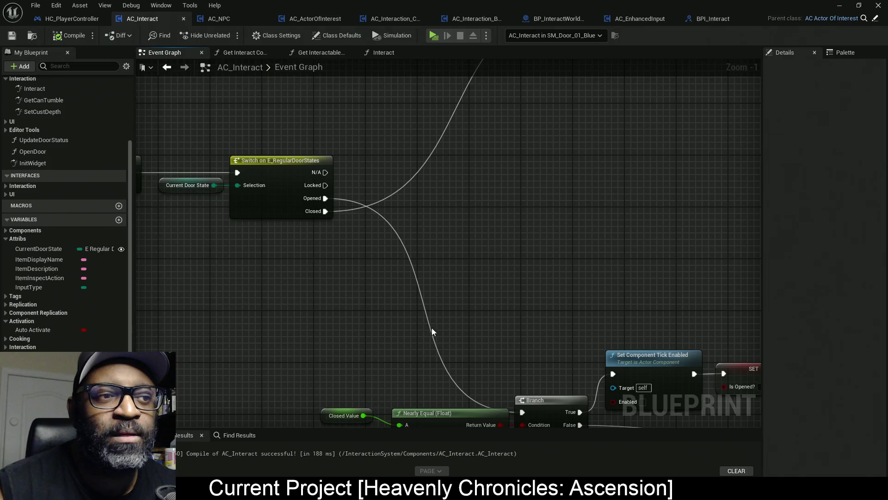
drag(432, 331, 368, 154)
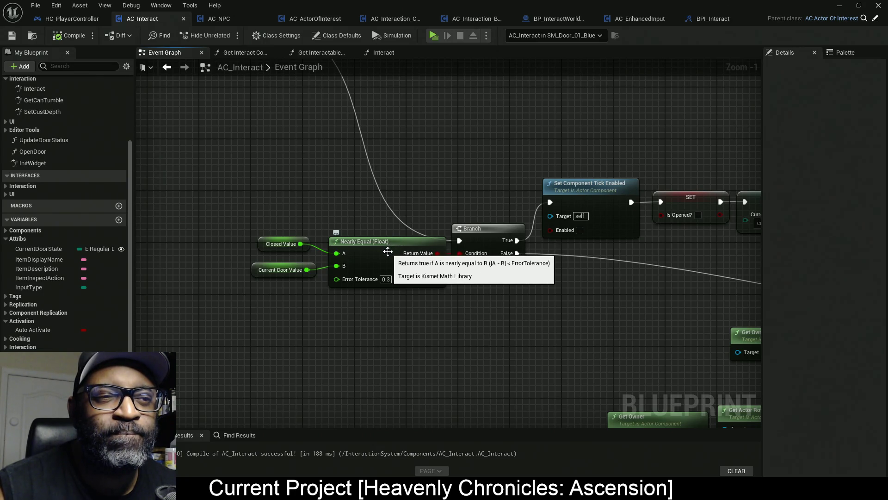
click(385, 279)
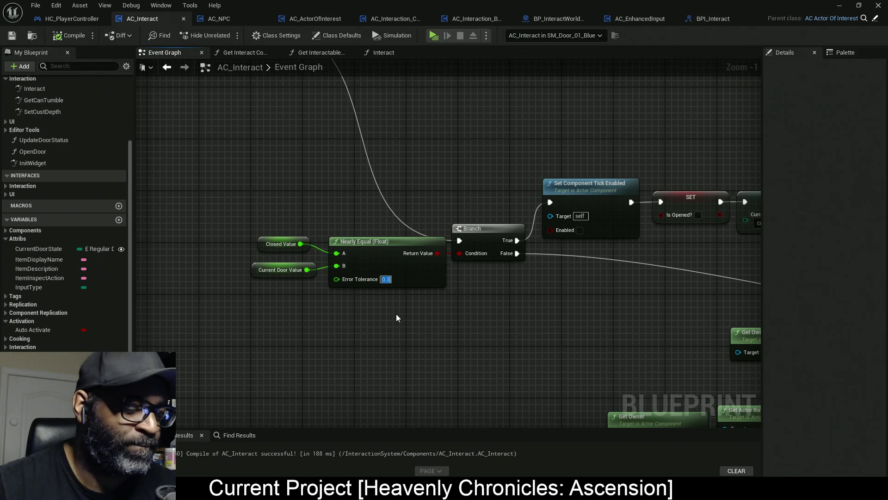
text(1)
key(Return)
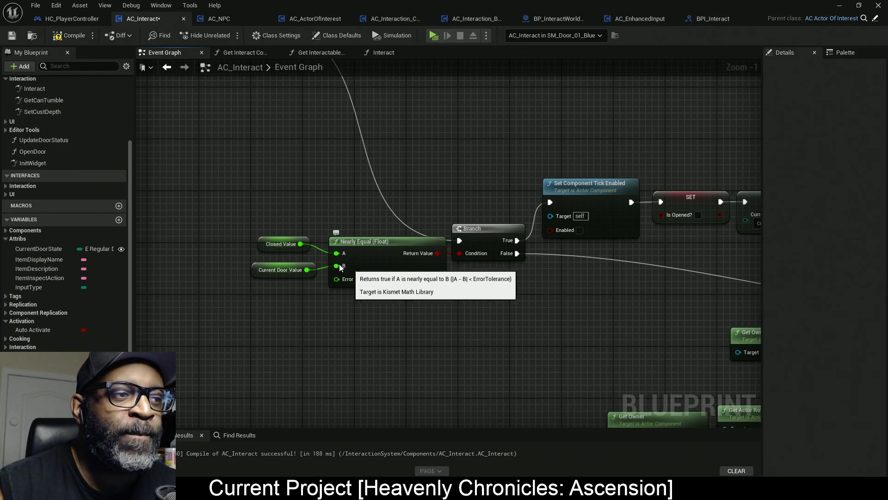
click(69, 35)
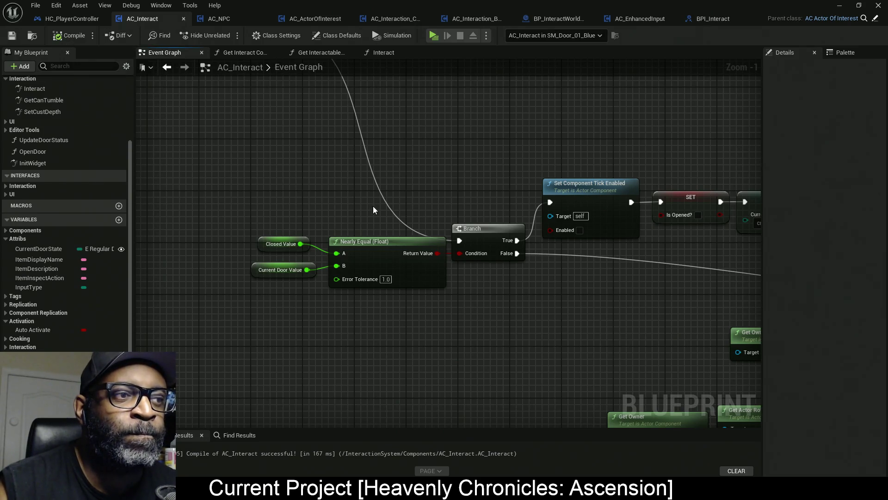
mouse_move(274, 179)
mouse_down()
mouse_move(421, 279)
mouse_move(401, 294)
mouse_move(417, 307)
mouse_up()
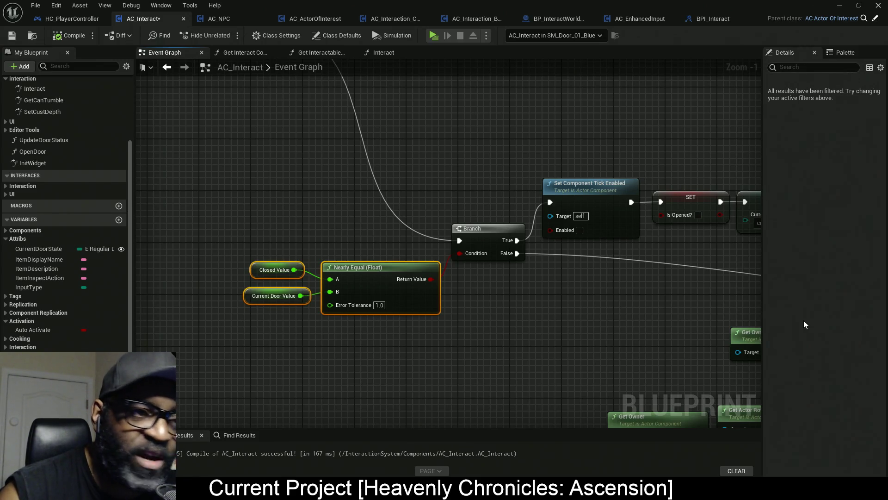
click(435, 37)
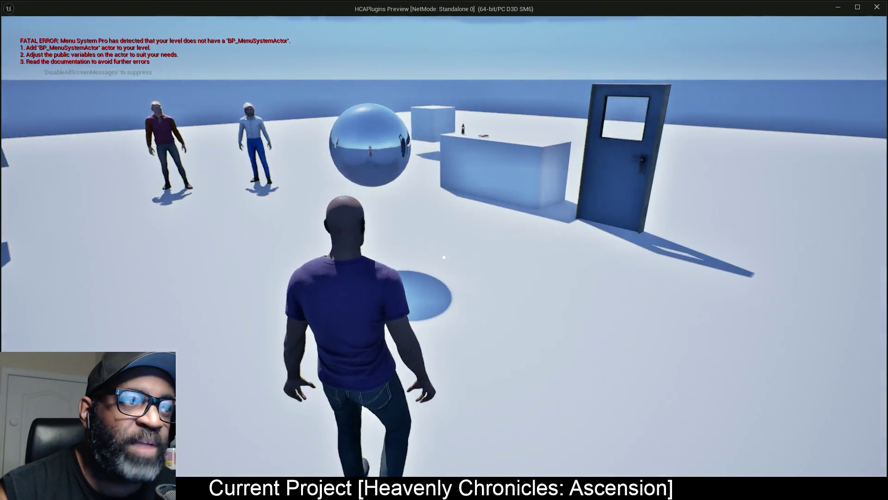
key(w)
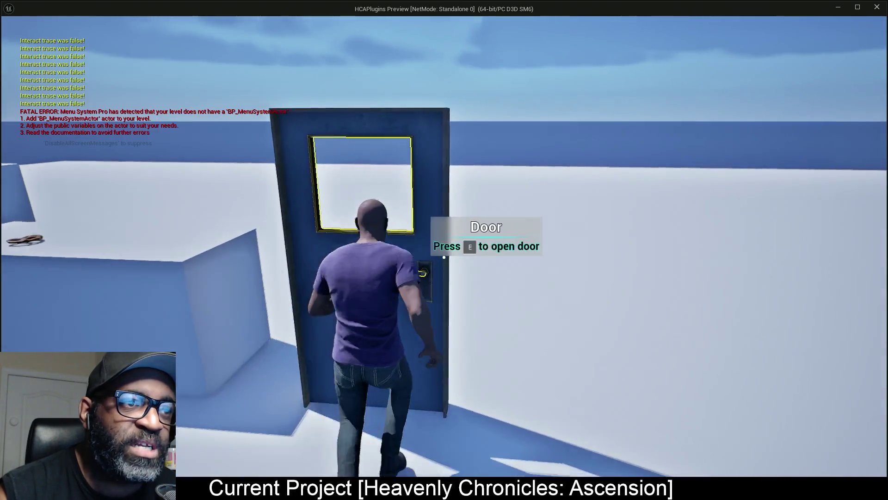
key(e)
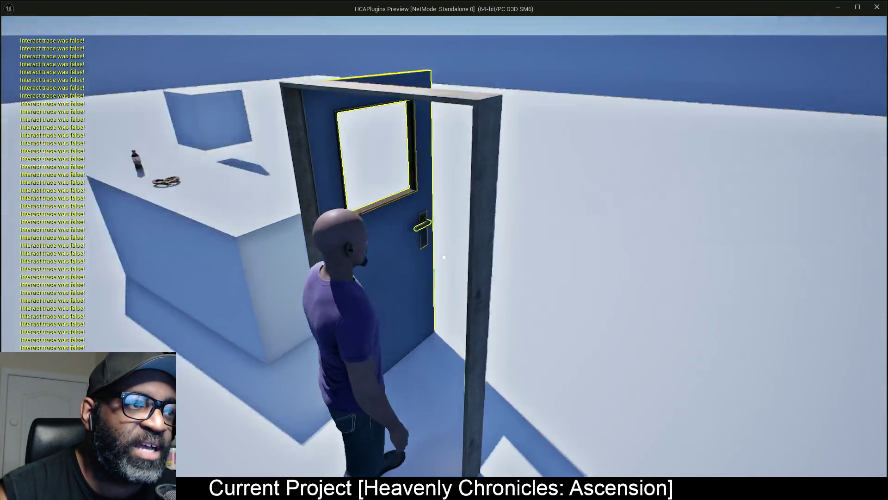
key(e)
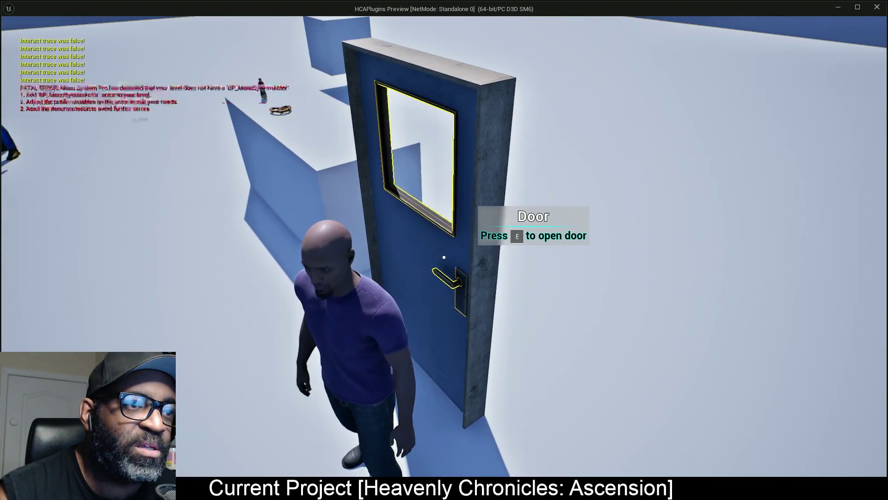
key(e)
key(e)
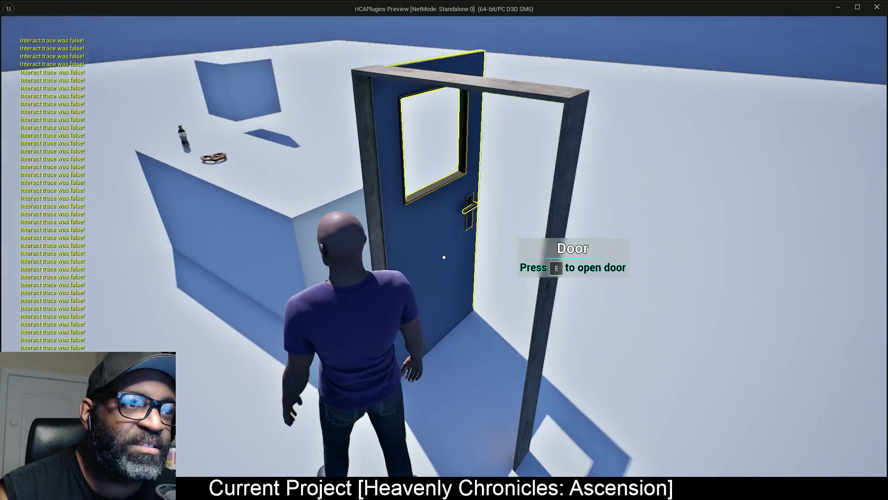
key(e)
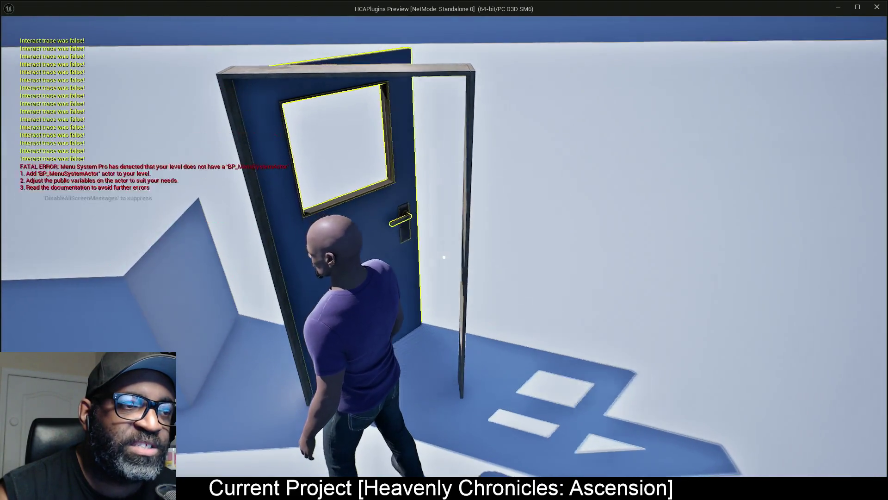
key(e)
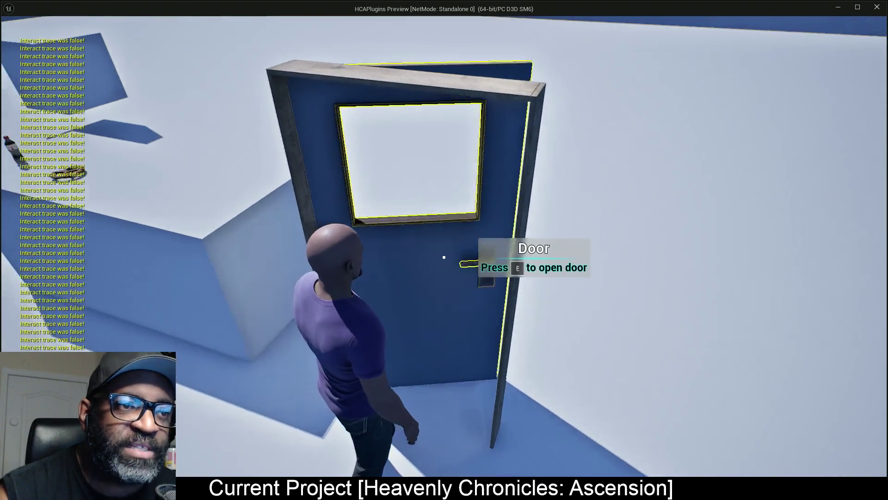
key(e)
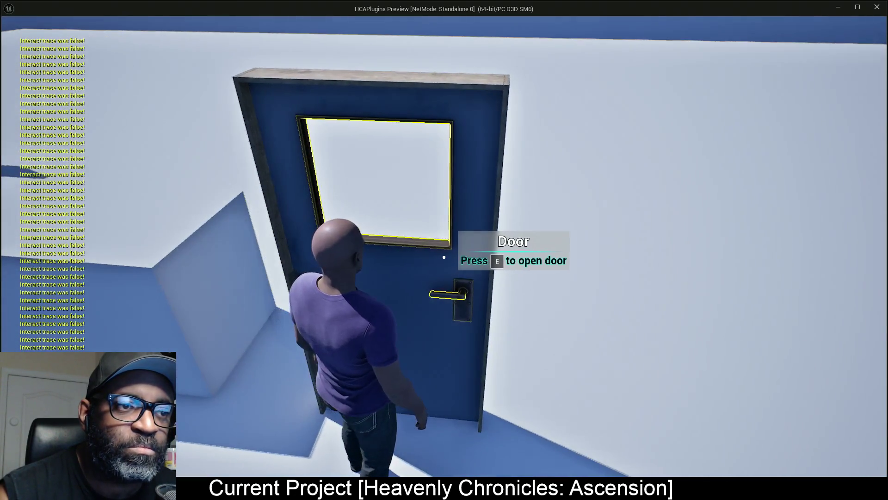
key(e)
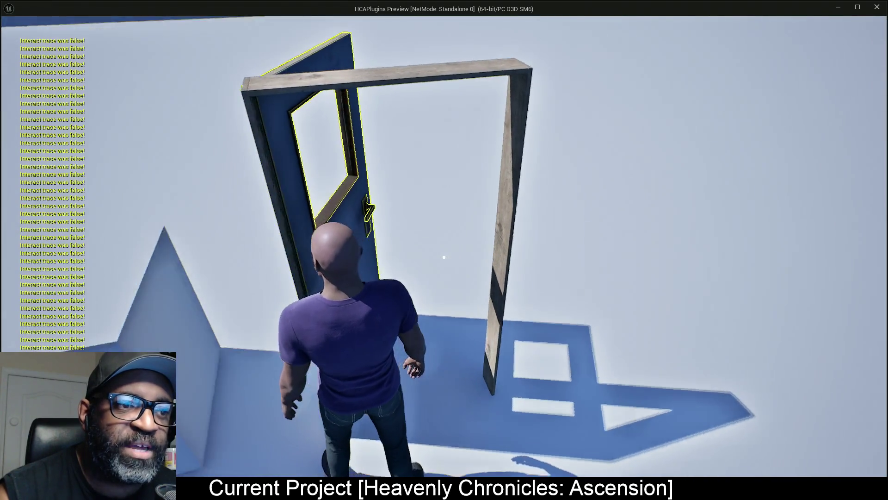
key(e)
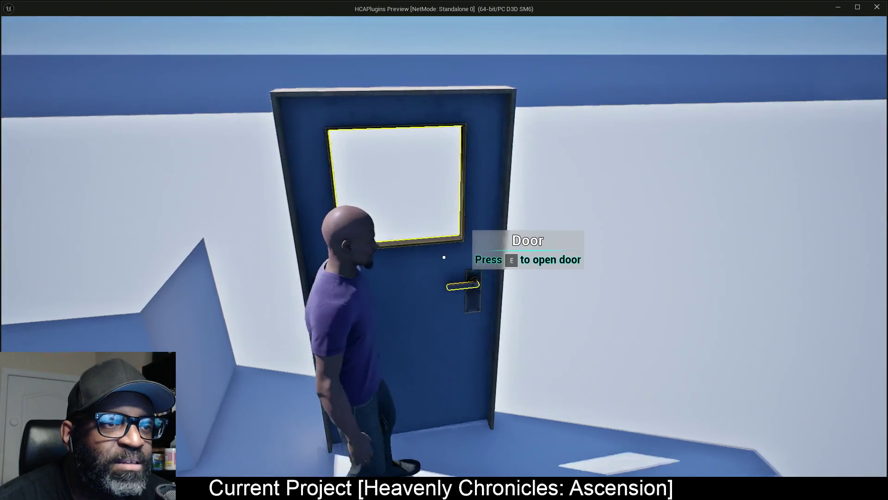
- Repeatedly open and close the blue door with E while stepping back from and toward it
key(e)
key(s)
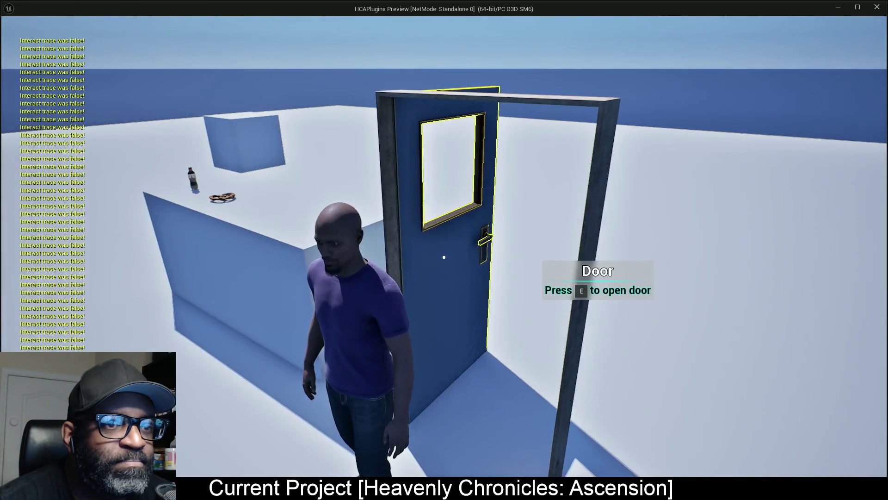
key(e)
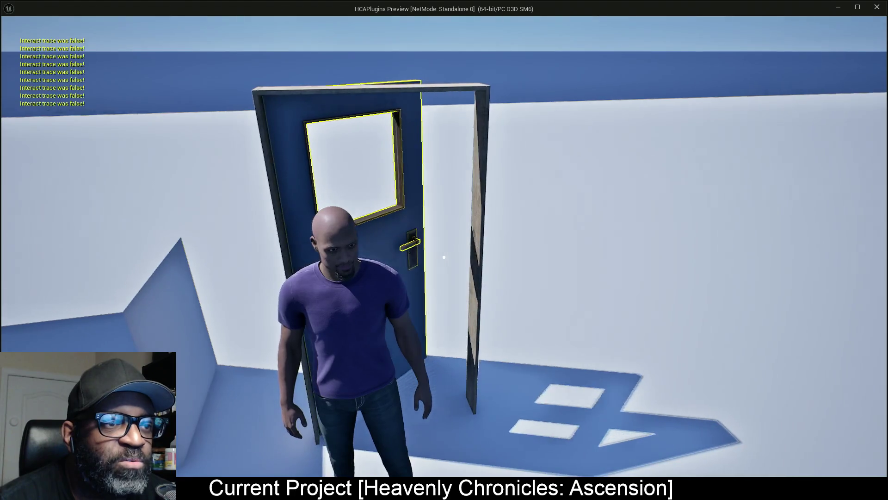
key(e)
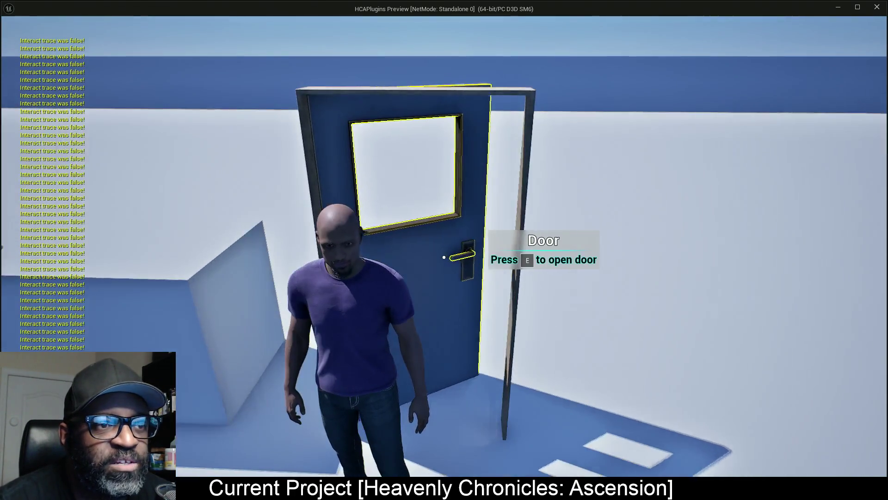
key(e)
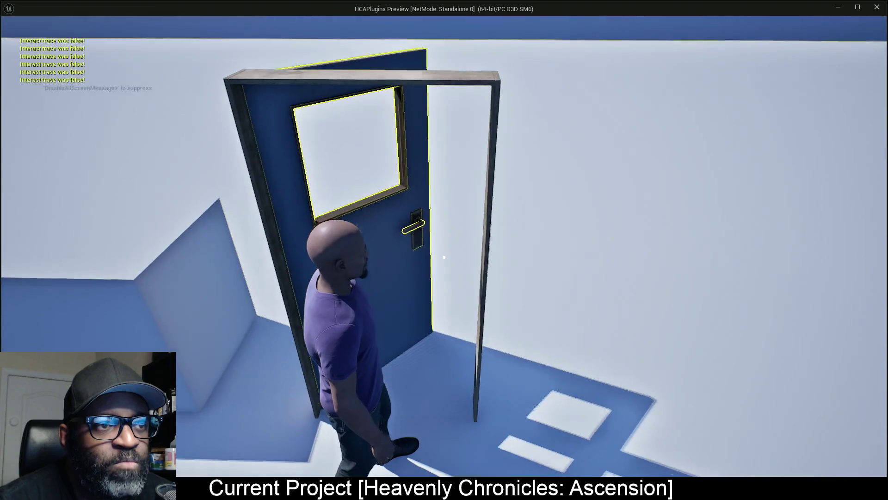
key(e)
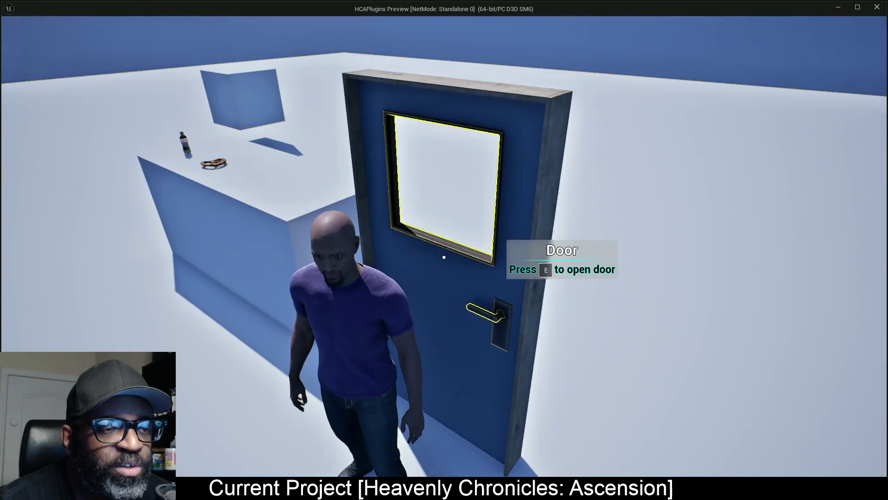
key(e)
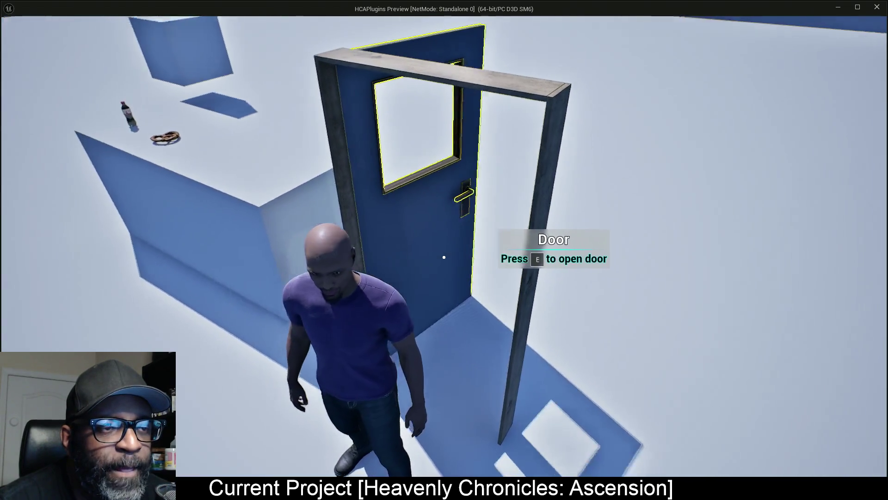
key(e)
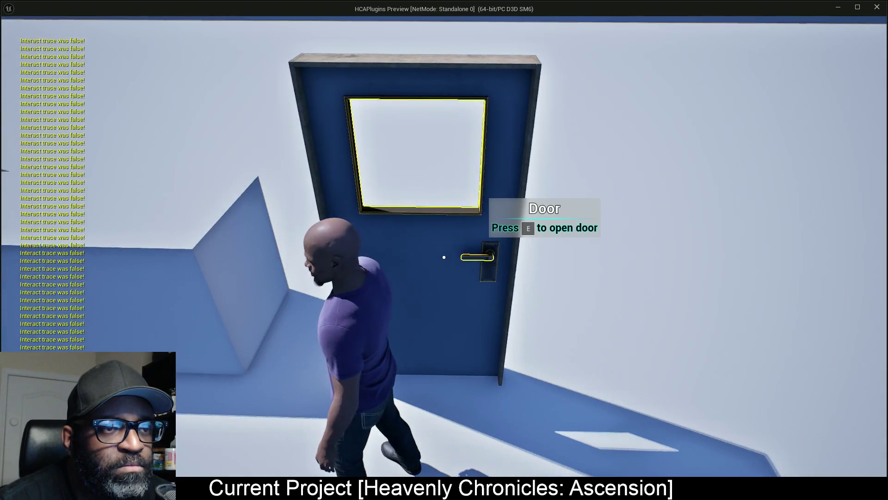
key(e)
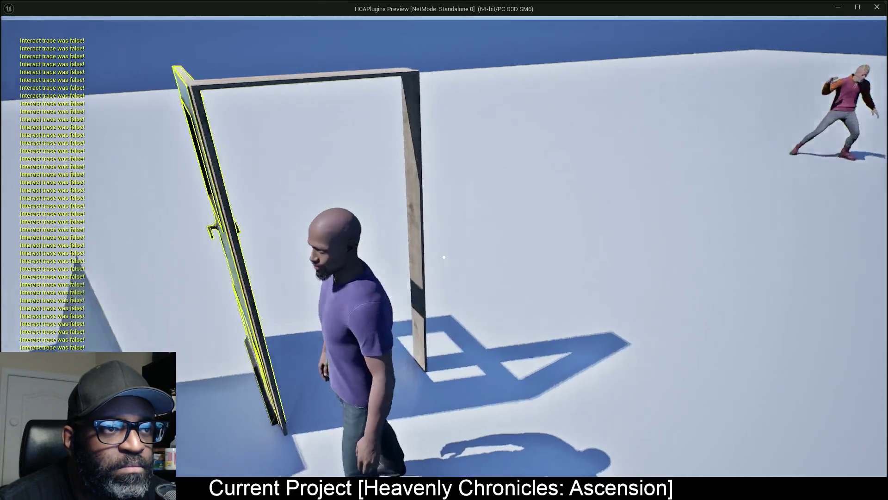
key(e)
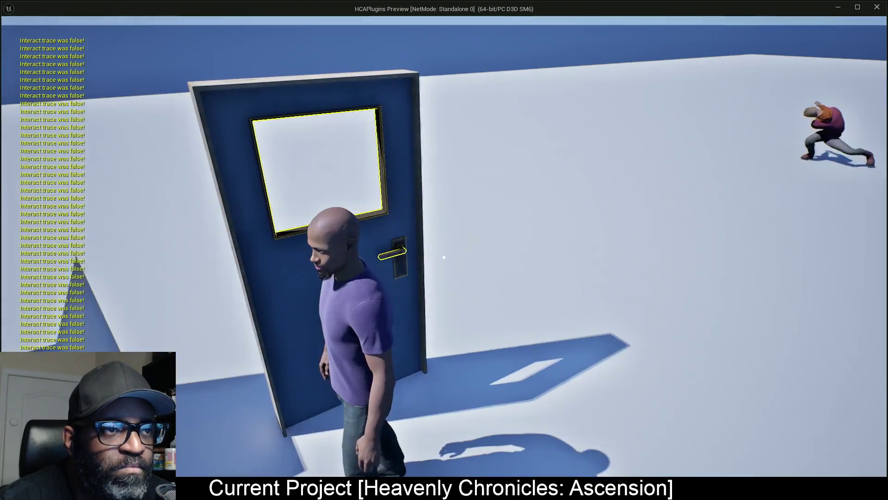
key(e)
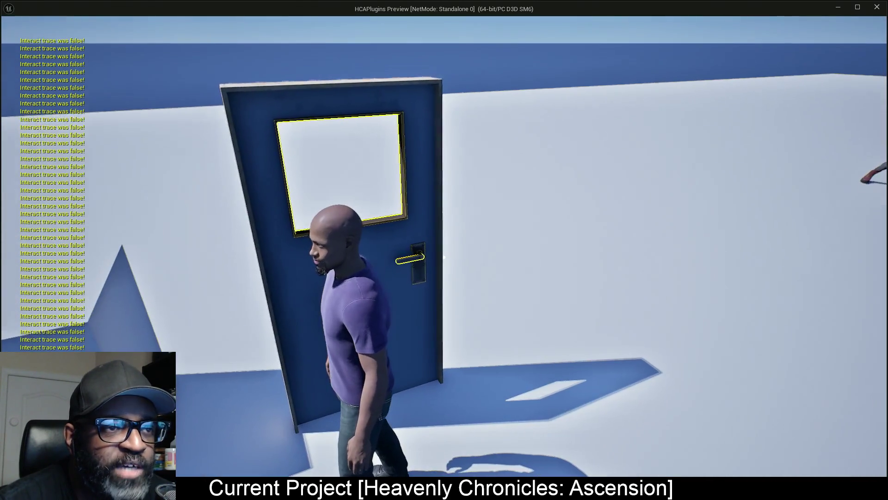
key(w)
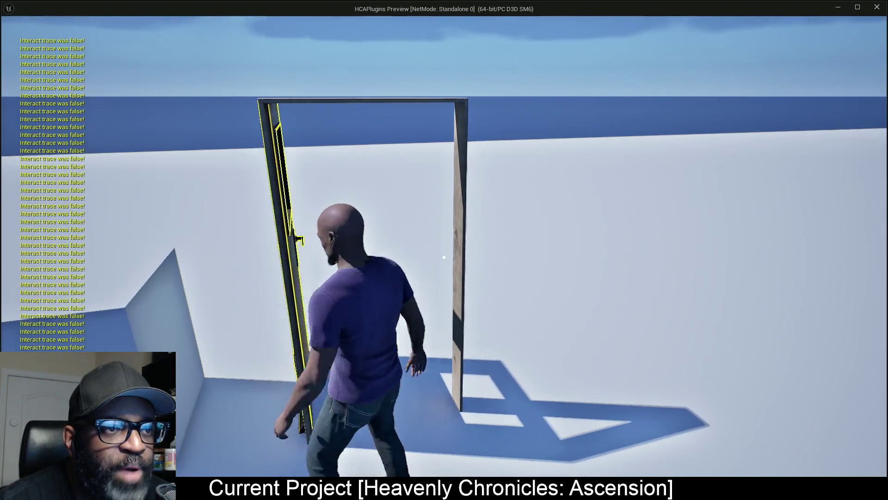
key(e)
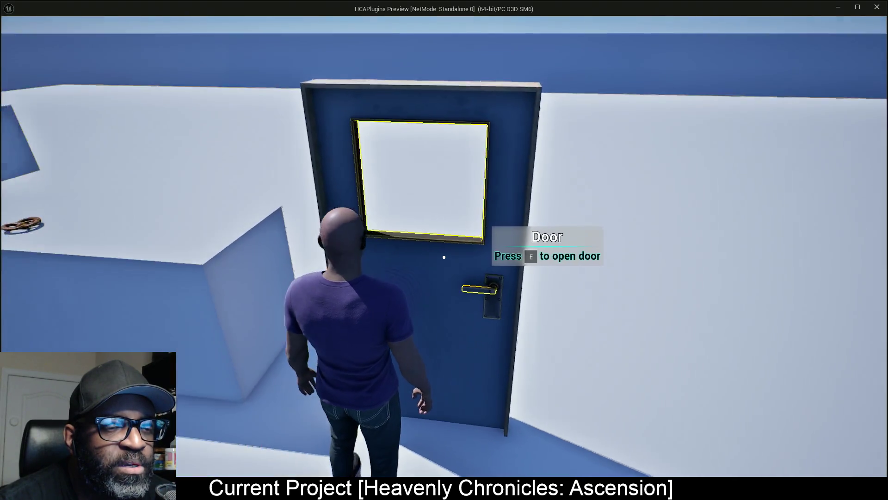
key(e)
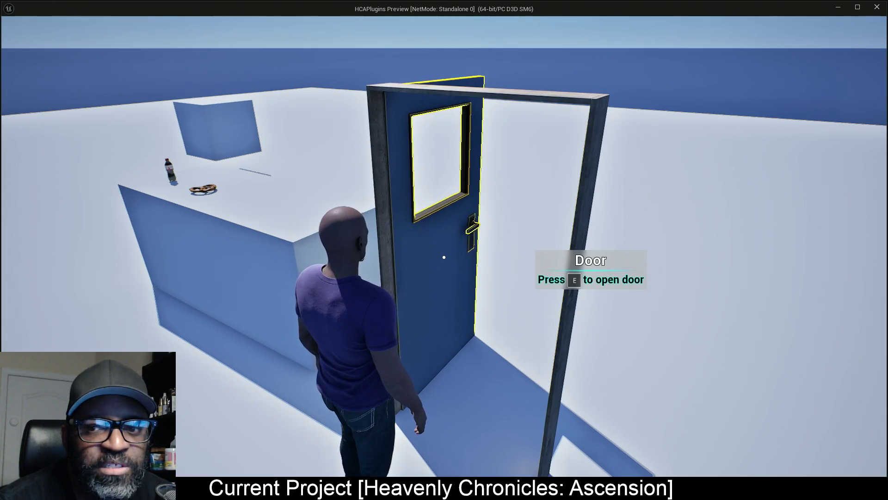
key(e)
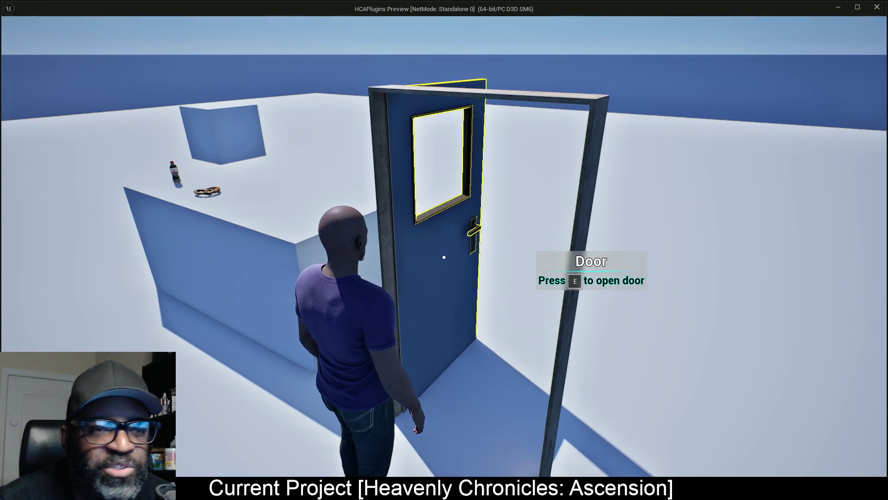
- Open the door, walk the player through the doorway and back to the frame, then end the playtest
key(w)
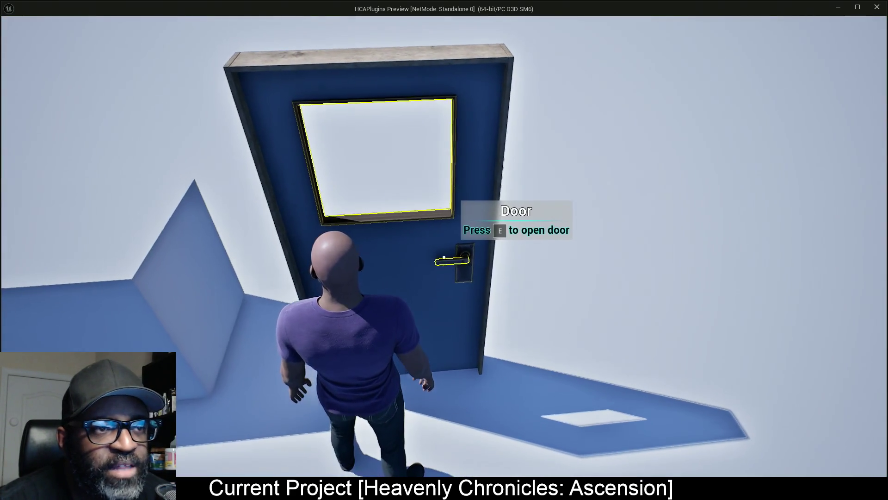
key(e)
key(w)
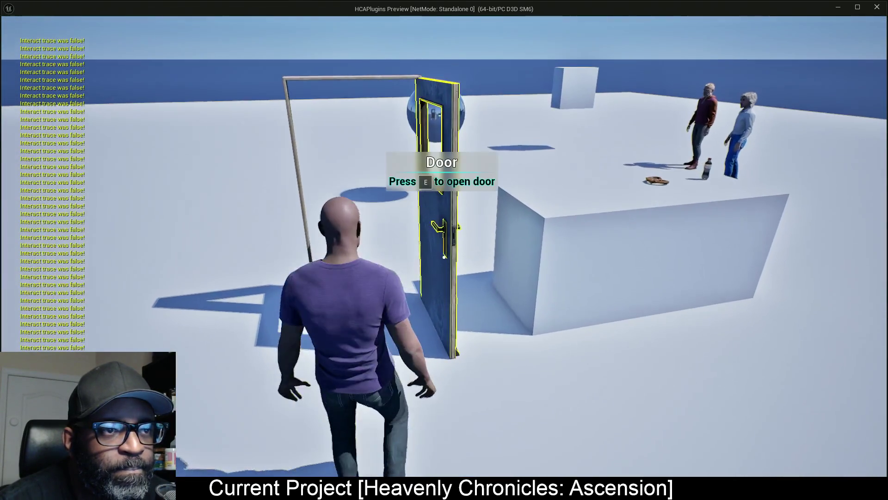
key(e)
key(w)
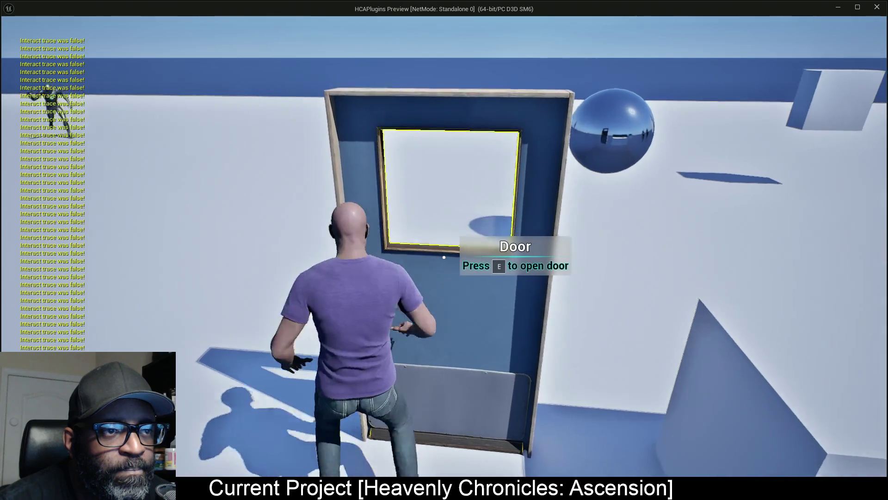
key(e)
key(w)
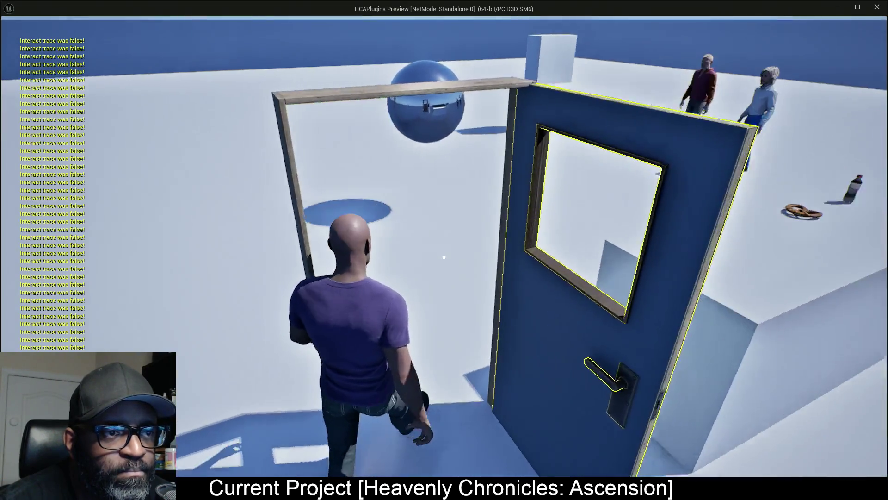
key(w)
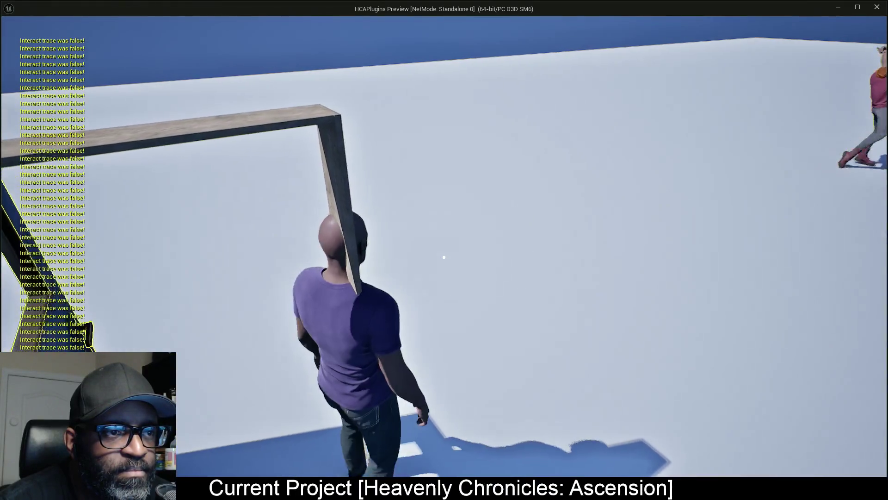
key(shift+F1)
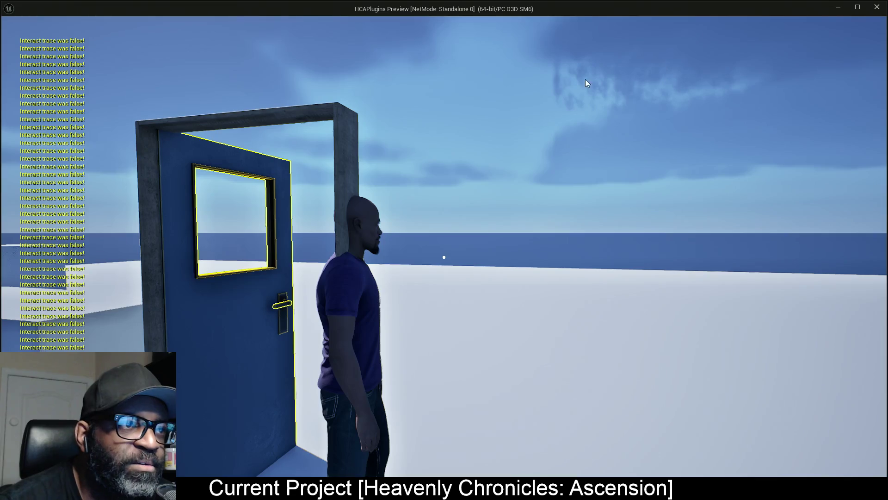
key(Escape)
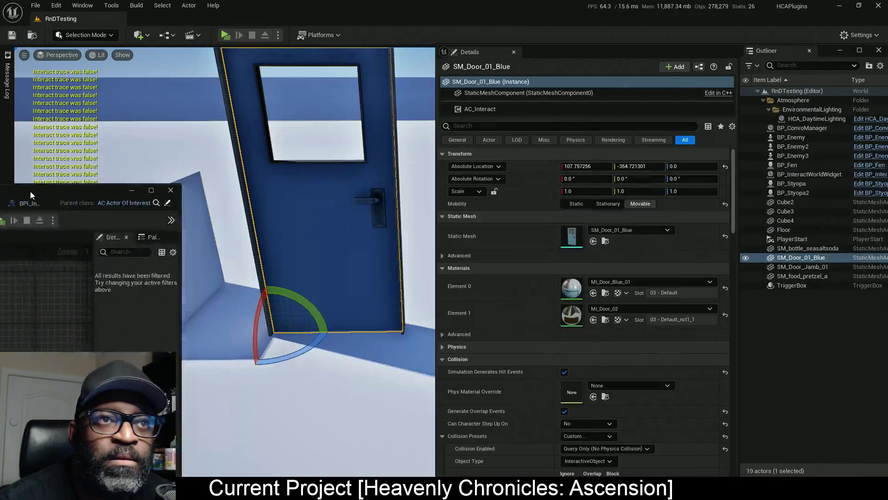
- Set SM_Door_Jamb_01's Collision Enabled to Query Only (No Physics Collision) and save the level
click(833, 268)
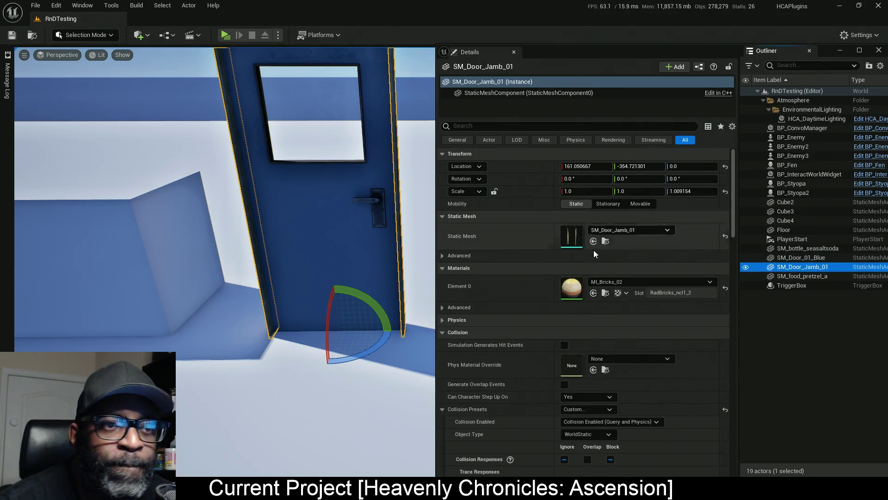
scroll(561, 347, down, 2)
scroll(577, 366, down, 3)
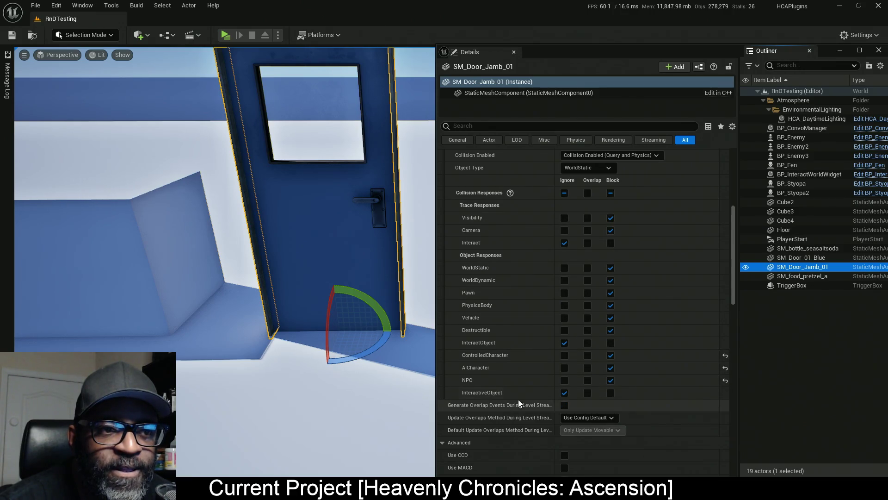
scroll(623, 345, up, 1)
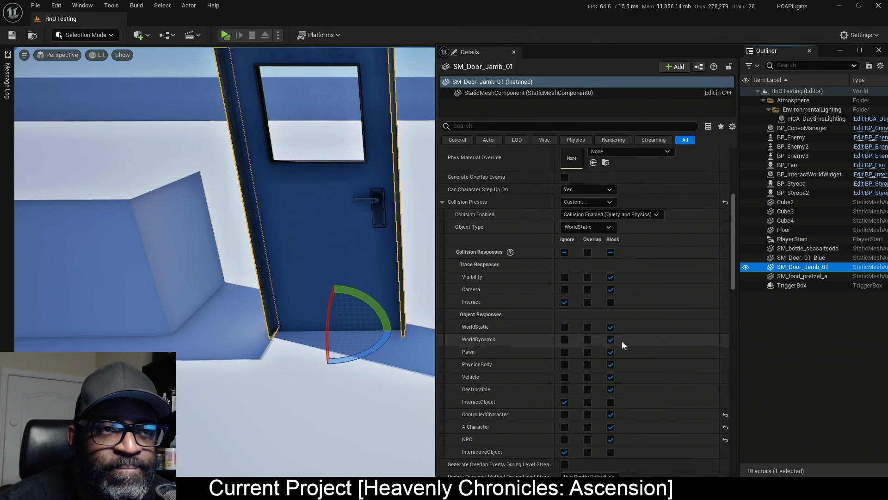
click(634, 213)
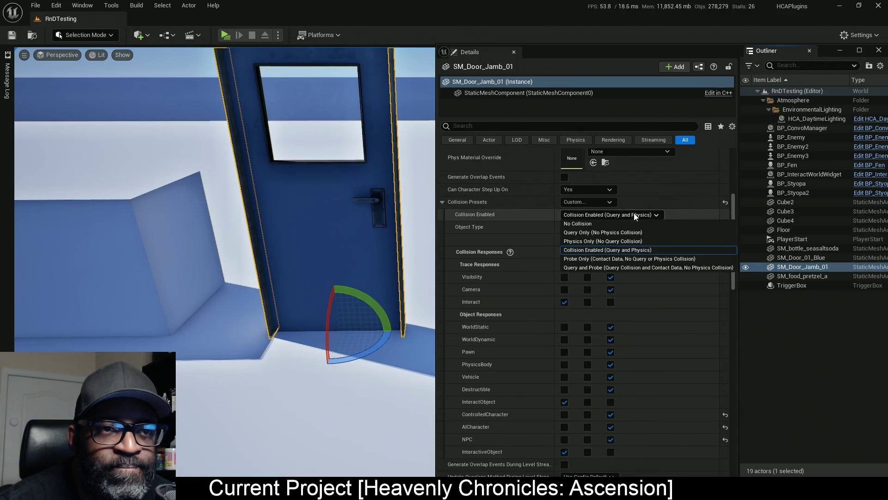
click(585, 232)
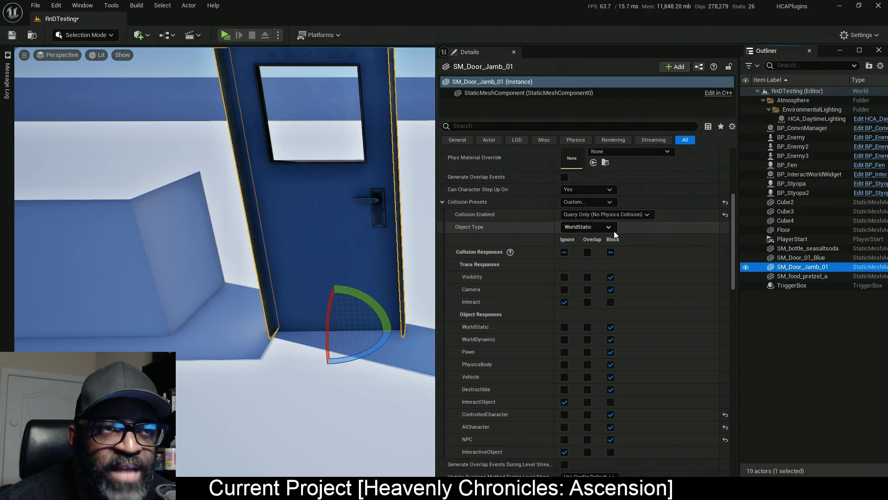
scroll(609, 240, up, 1)
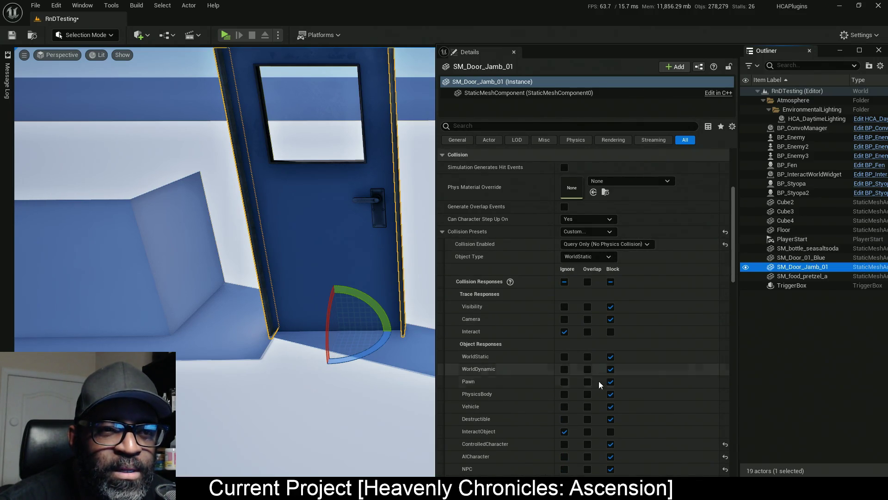
scroll(582, 407, down, 3)
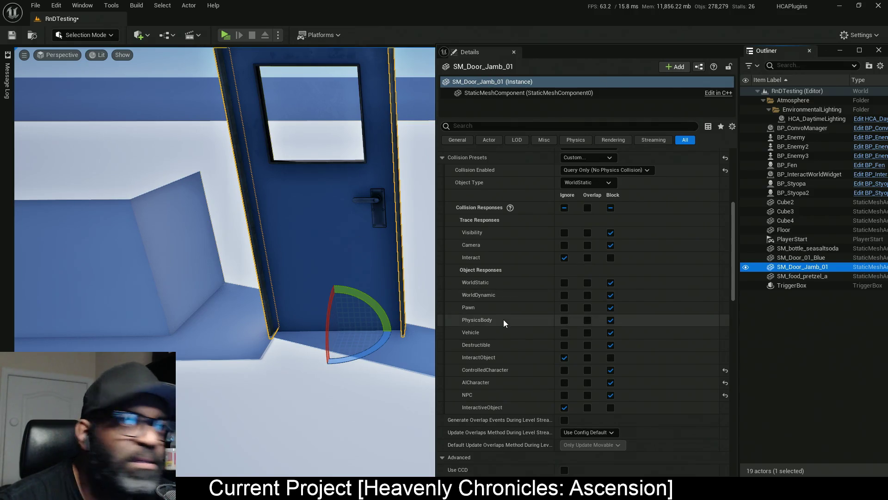
key(ctrl+s)
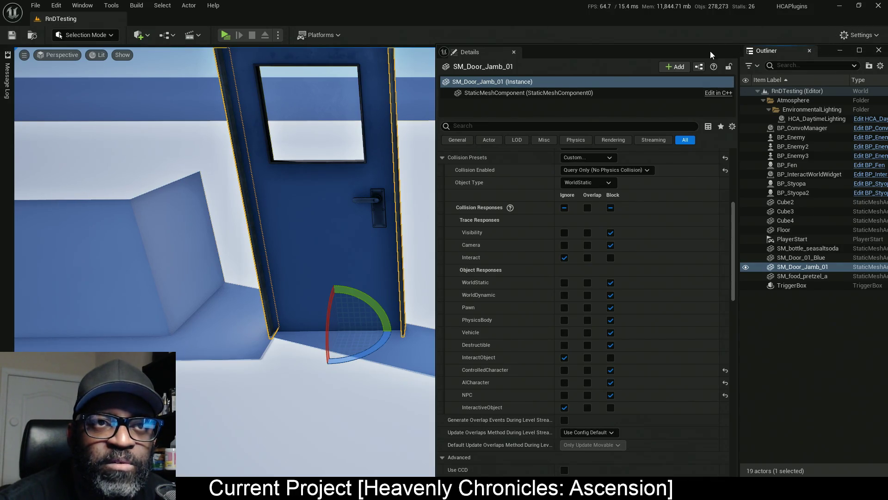
click(840, 50)
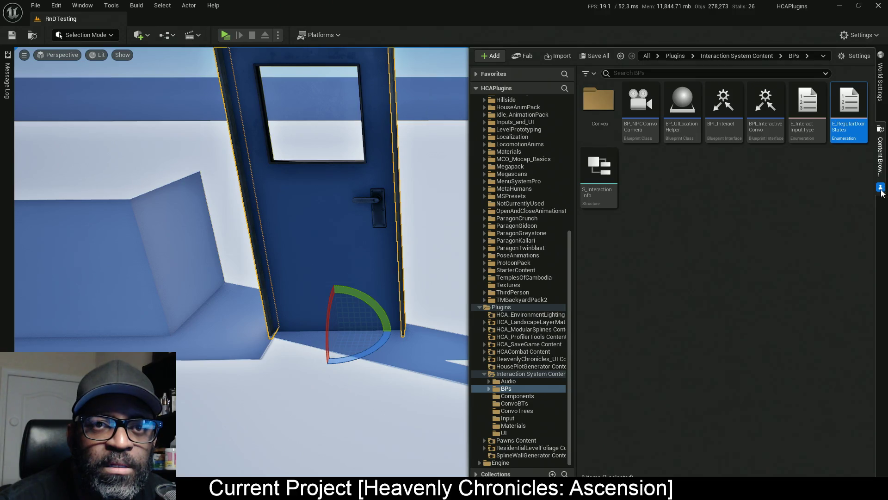
- Find the level's default pawn BP_Lance through World Settings and open its Blueprint
click(880, 90)
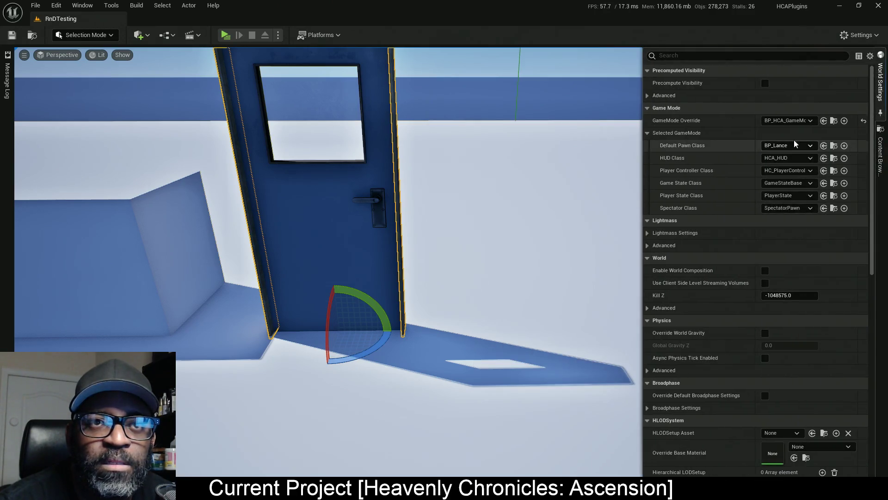
click(834, 146)
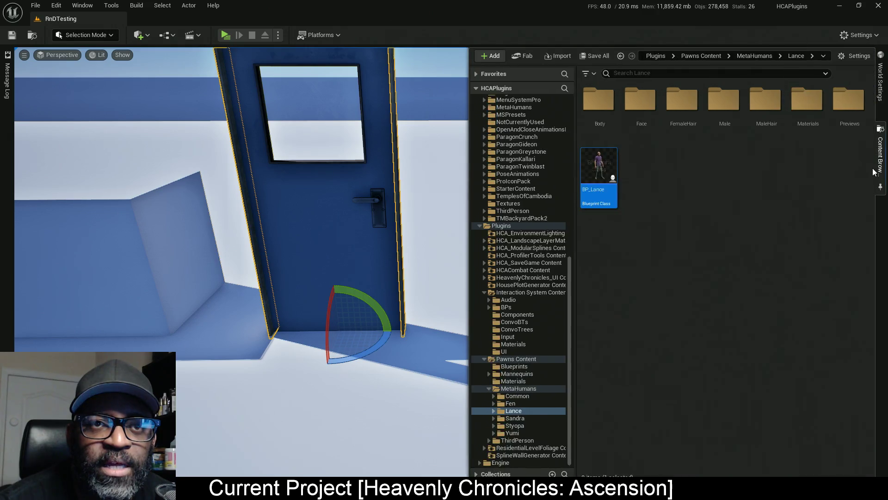
drag(602, 172, 444, 176)
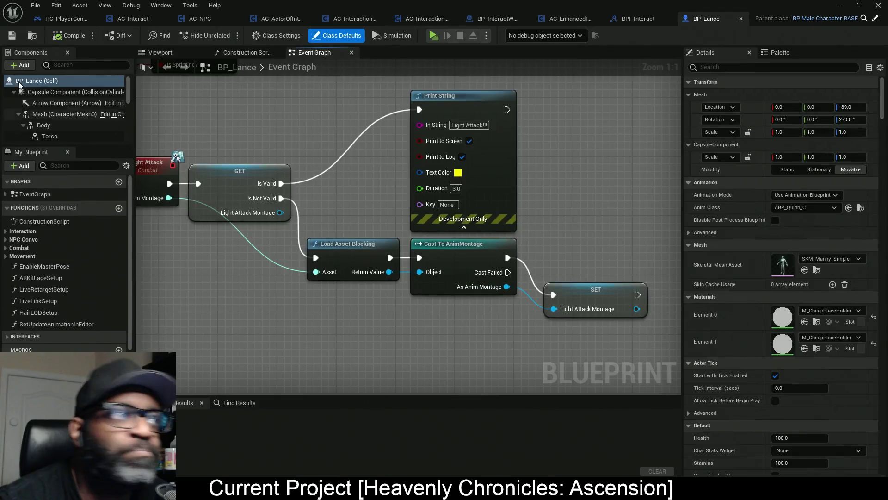
click(81, 92)
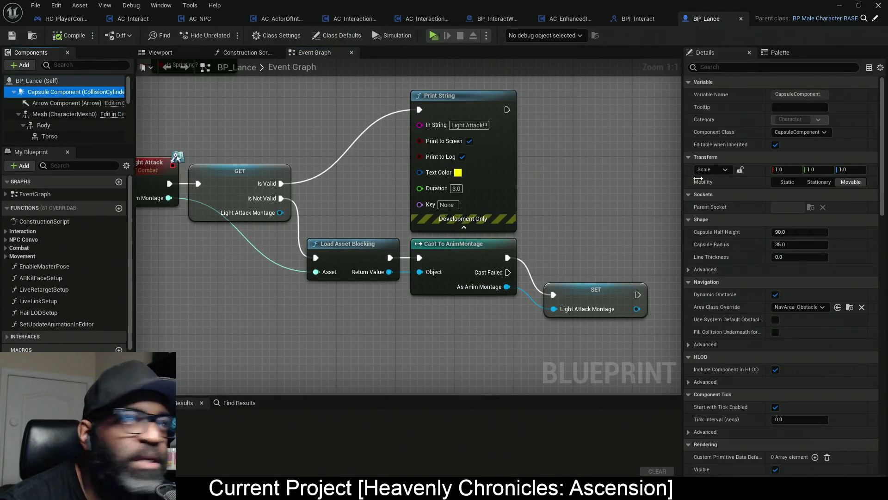
scroll(753, 282, down, 10)
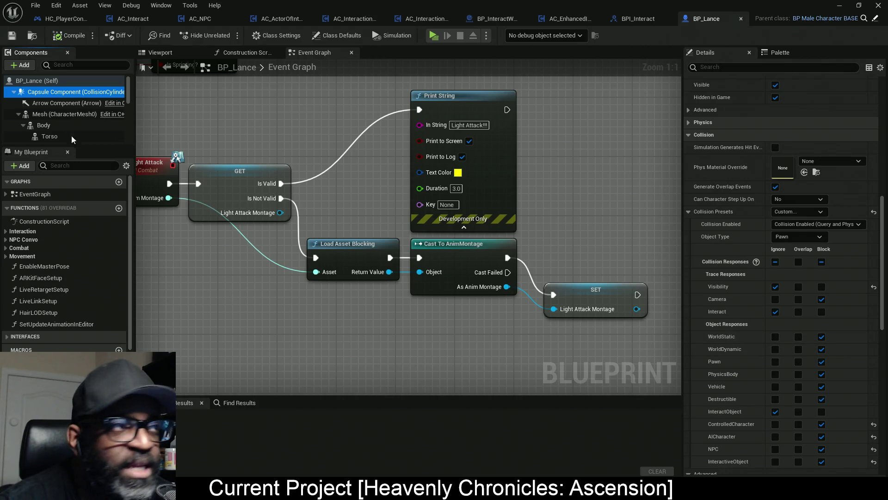
click(44, 125)
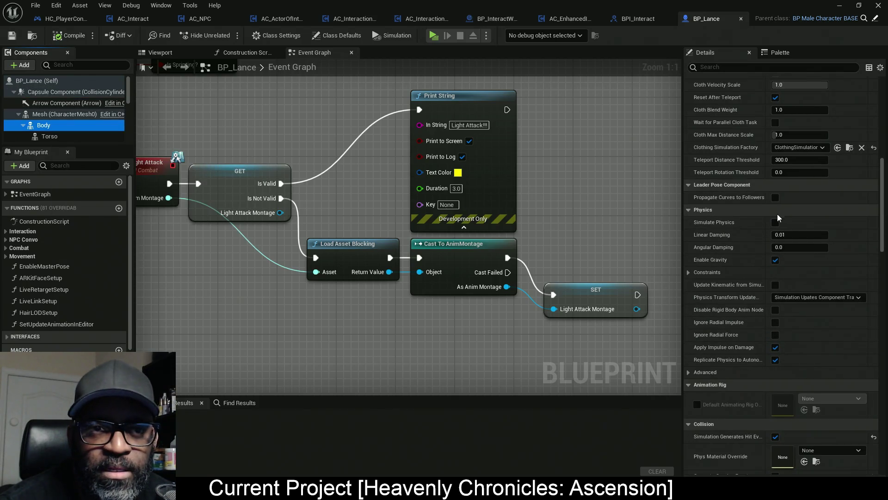
scroll(775, 219, down, 5)
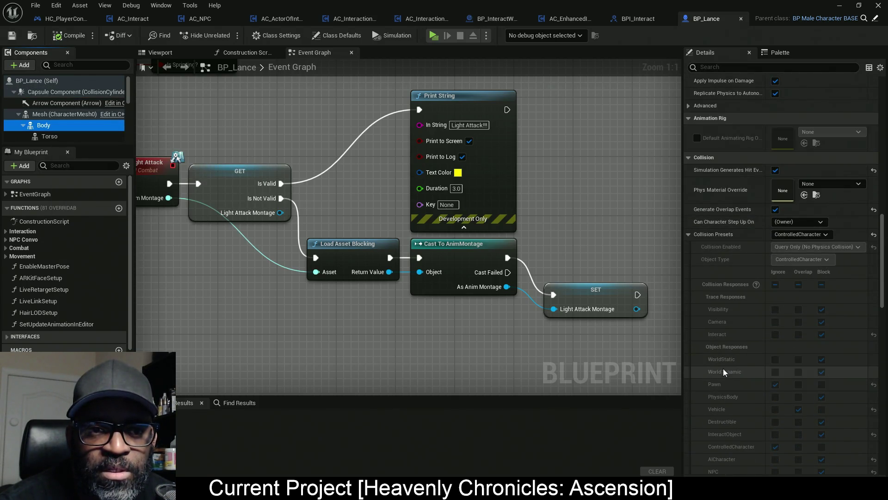
click(434, 35)
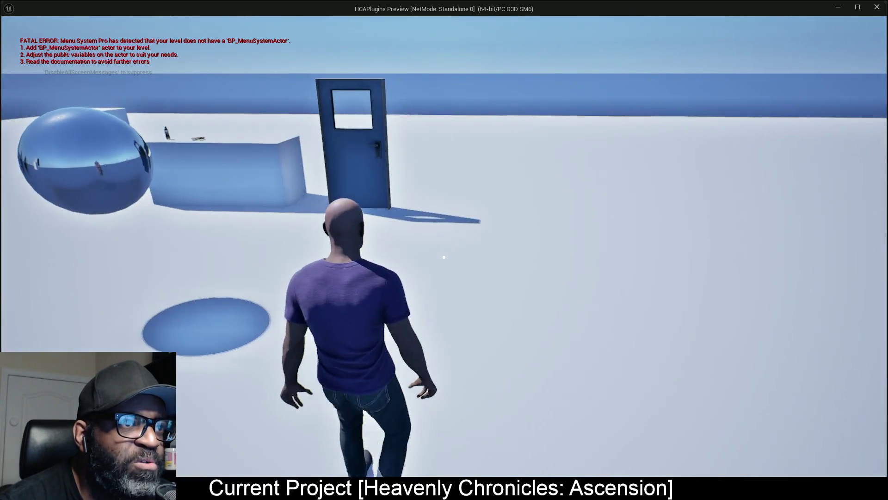
- Walk to the door, open it, back the character through the doorway, then return to the editor windows
key(w)
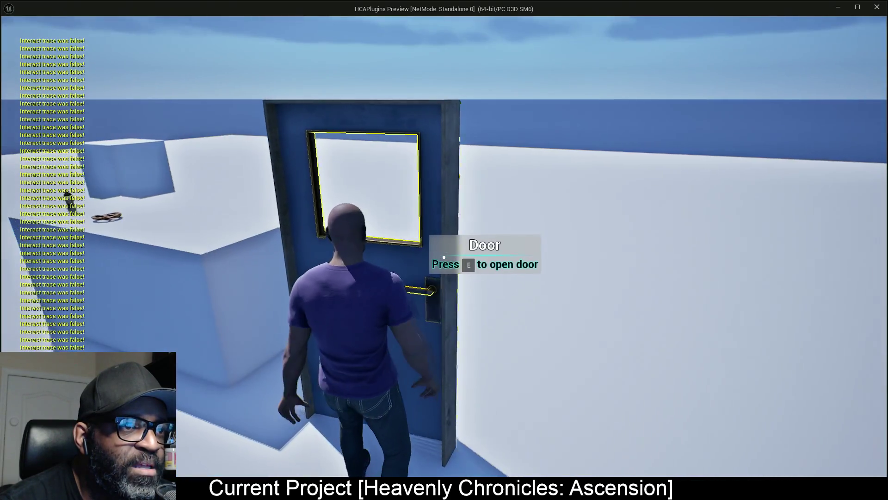
key(e)
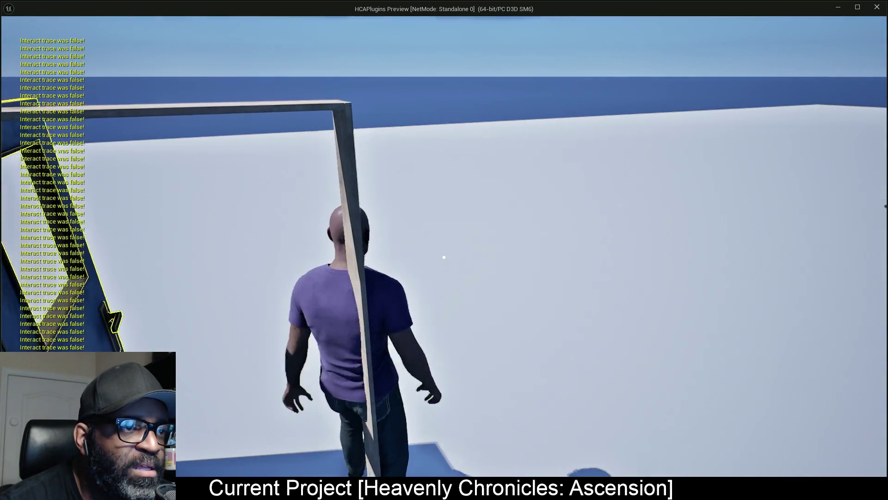
key(s)
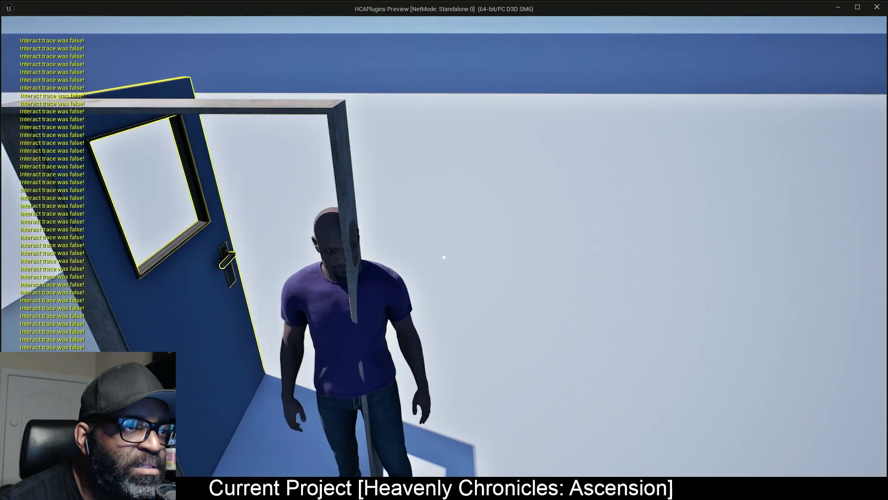
key(alt+Tab)
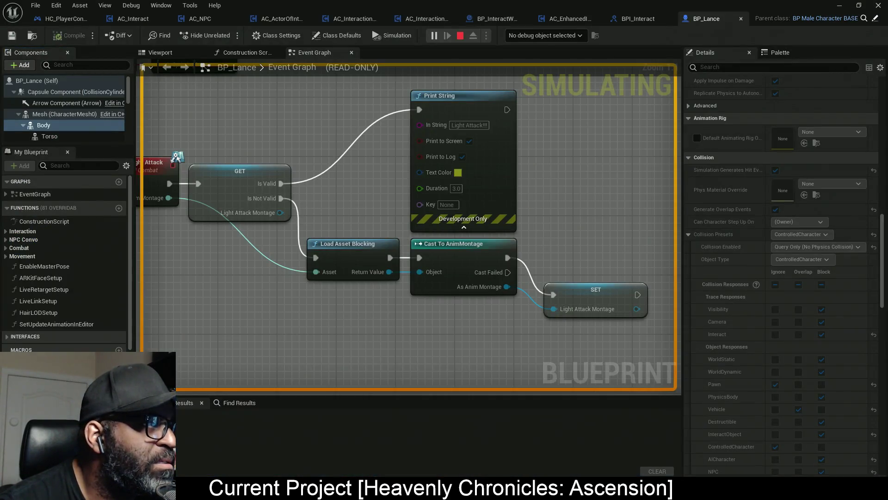
key(alt+Tab)
- Check SM_Door_Jamb_01's Query Only collision settings, then stop the playtest and restore the Details window
click(694, 370)
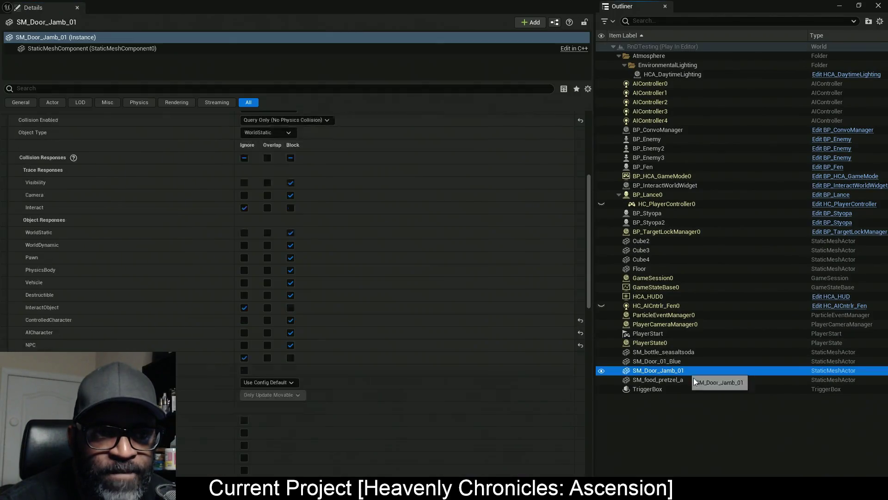
scroll(416, 324, up, 1)
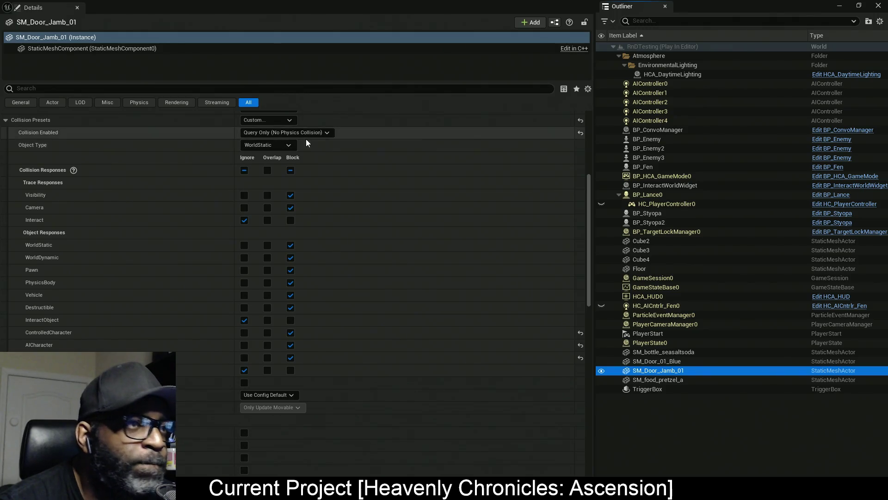
scroll(306, 138, up, 2)
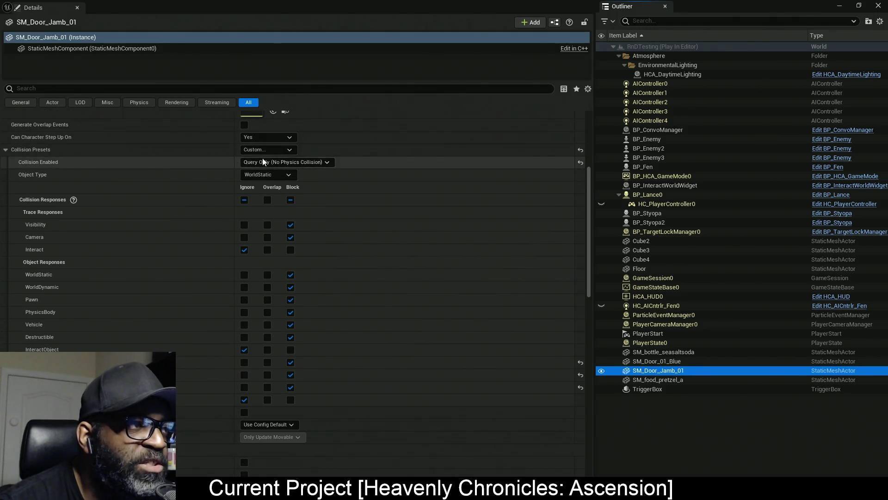
scroll(278, 161, up, 1)
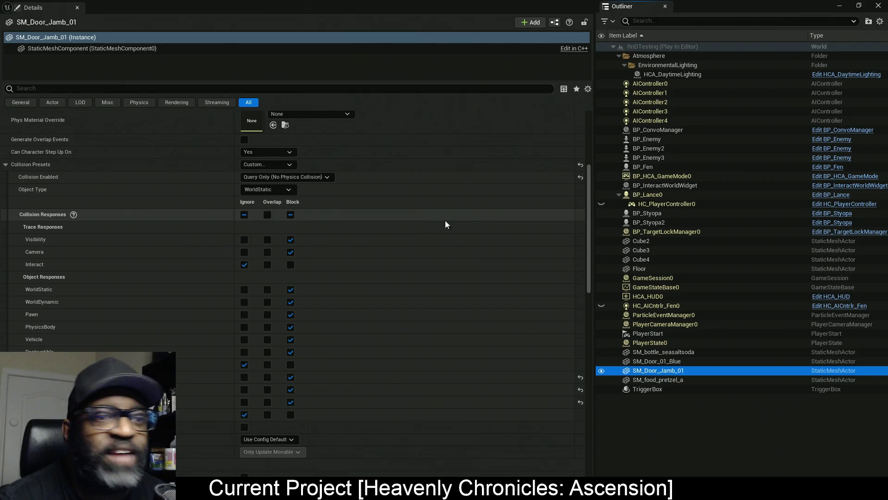
key(Escape)
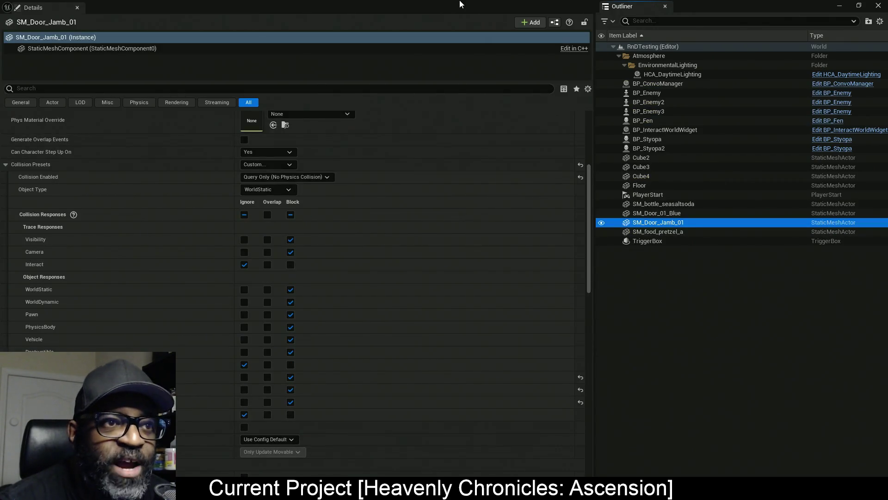
drag(467, 6, 496, 38)
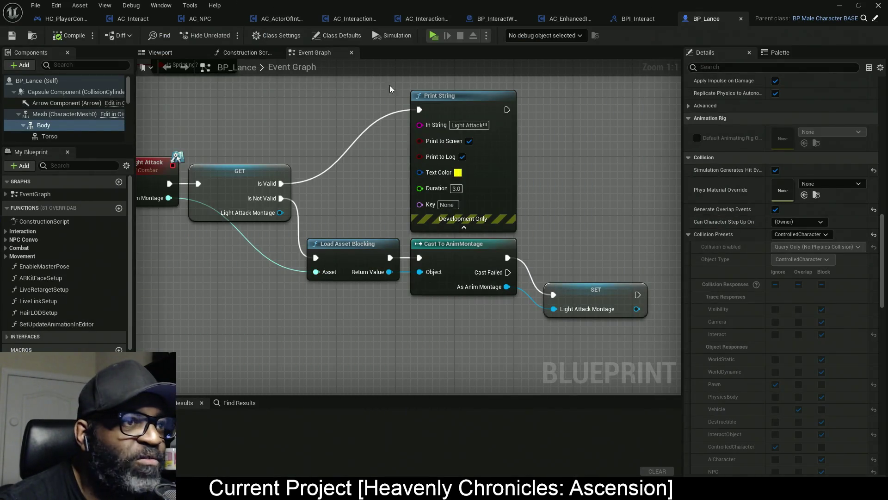
- Open SM_Door_Jamb_01 from Megapack/Meshes/Favela in the Static Mesh editor and look over its collision options
mouse_move(520, 5)
mouse_down()
mouse_move(192, 170)
mouse_move(318, 256)
mouse_move(357, 243)
mouse_up()
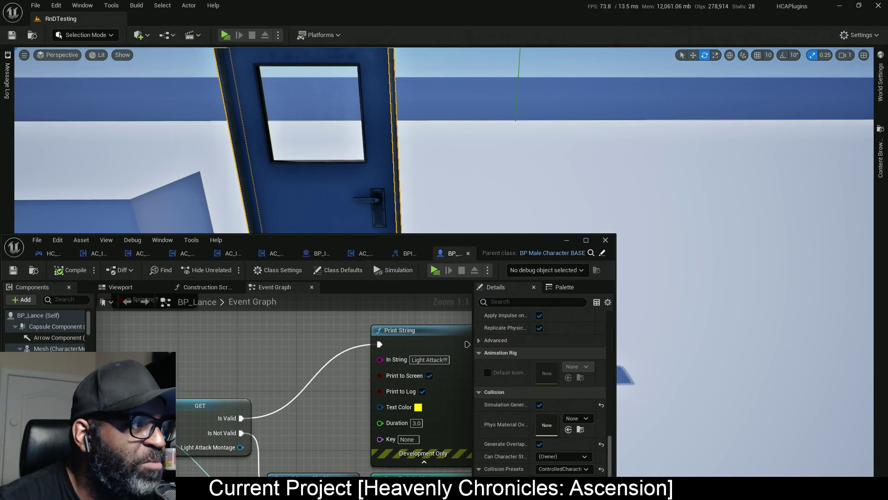
click(880, 155)
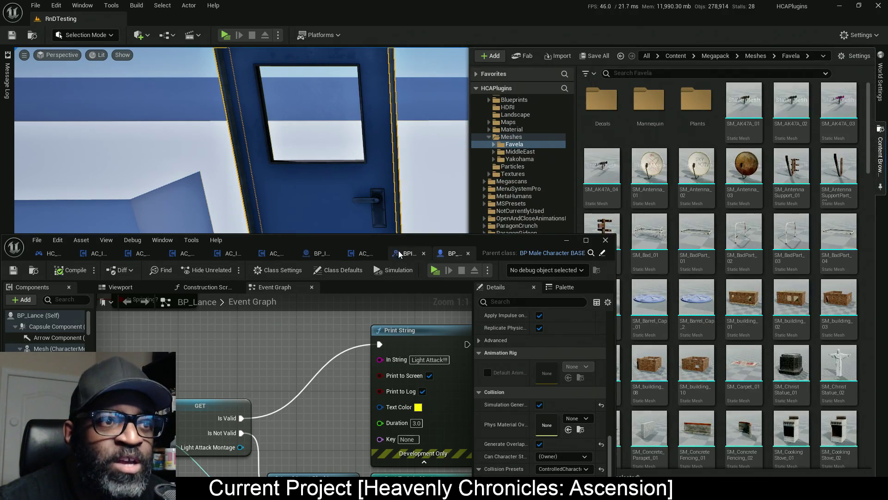
mouse_move(440, 240)
mouse_down()
mouse_move(127, 226)
mouse_move(151, 219)
mouse_up()
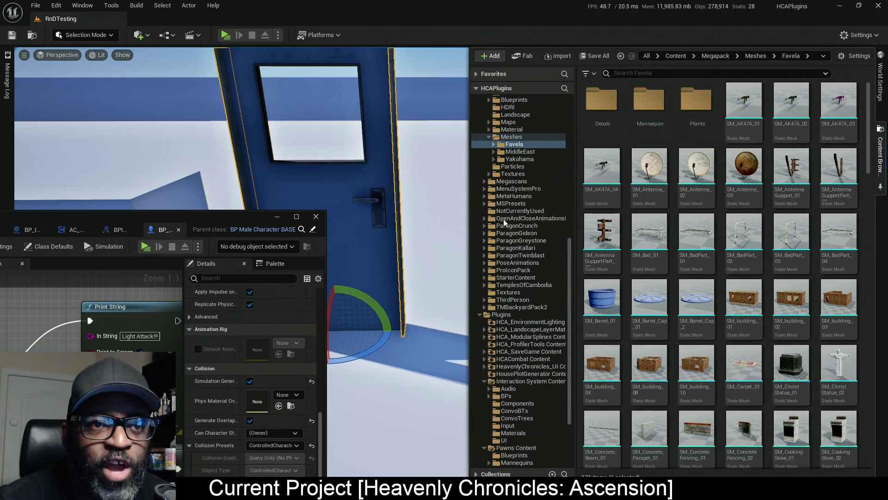
scroll(863, 194, down, 5)
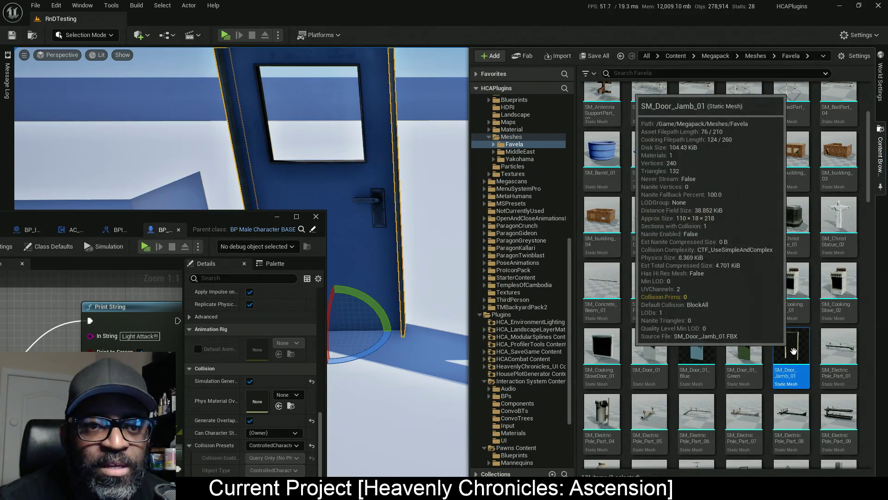
double_click(794, 352)
mouse_move(200, 218)
mouse_down()
mouse_move(274, 185)
mouse_move(444, 4)
mouse_up()
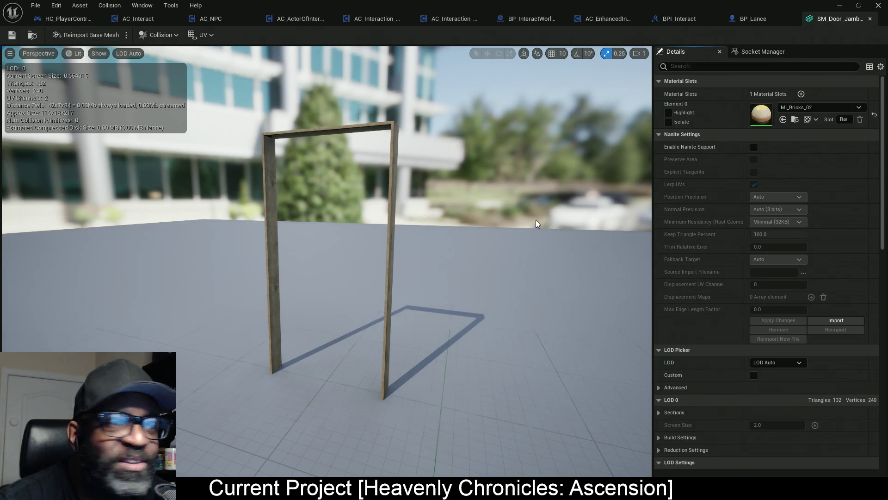
click(162, 37)
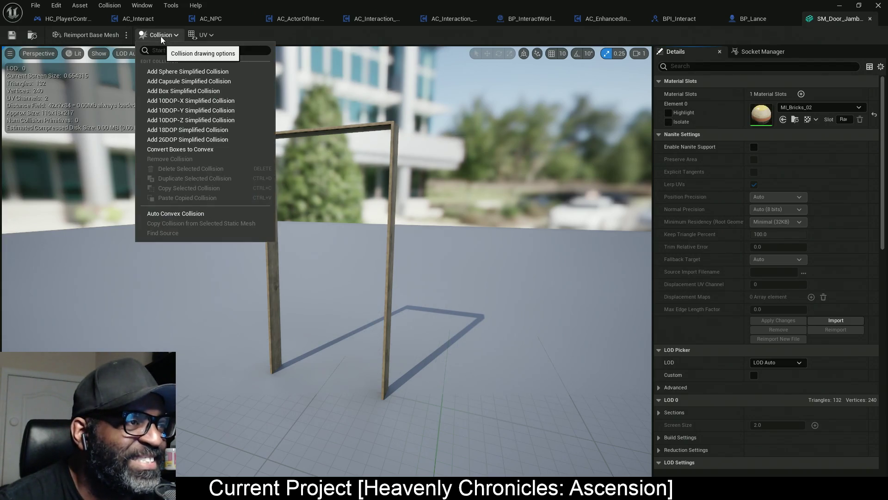
click(165, 41)
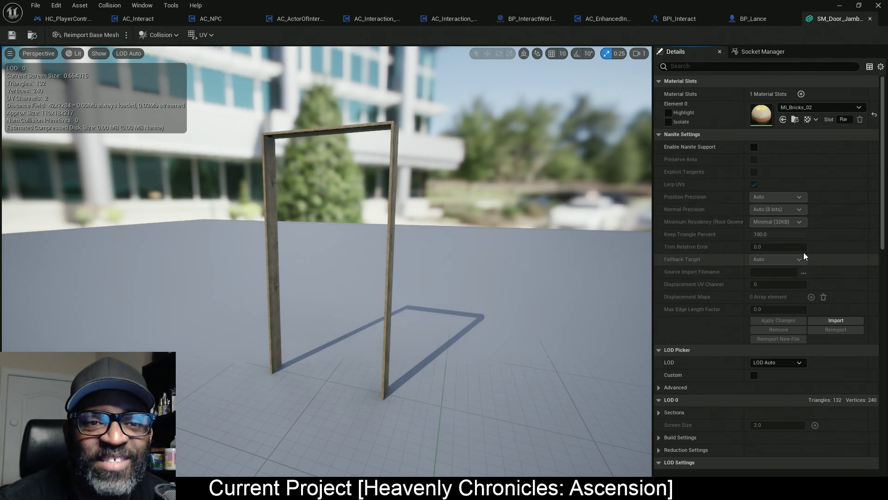
- Add a Box Collision entry to the mesh's navigation settings and expand its offset and extent
scroll(777, 240, down, 10)
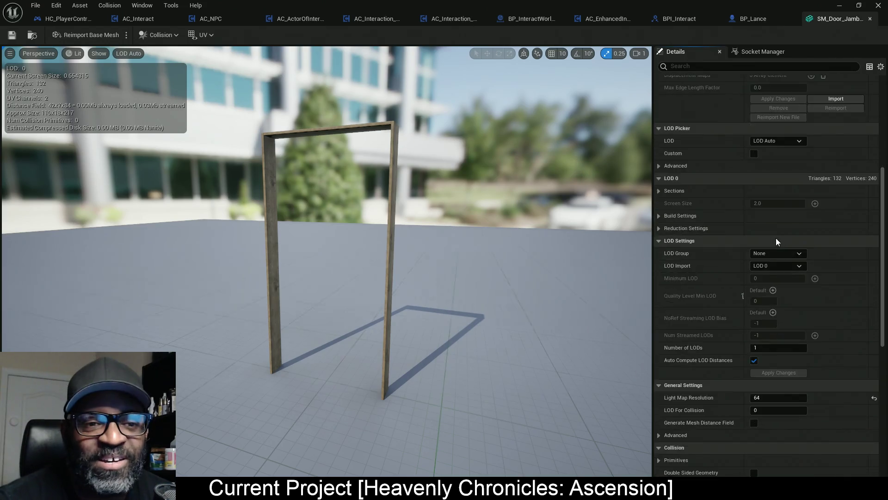
scroll(781, 243, down, 3)
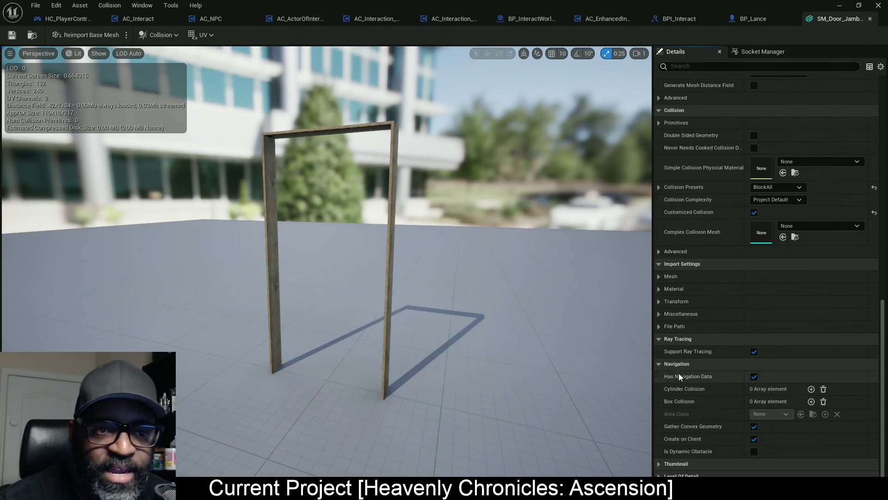
click(810, 401)
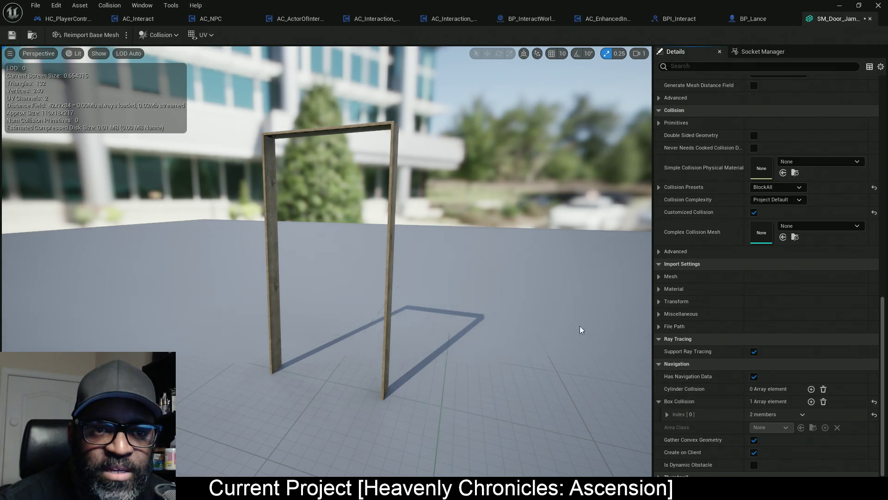
click(667, 414)
- Enable Show > Simple Collision in the preview, then remove the added navigation box entry
mouse_move(362, 323)
mouse_down()
mouse_move(407, 355)
mouse_move(397, 323)
mouse_move(366, 310)
mouse_move(398, 311)
mouse_up()
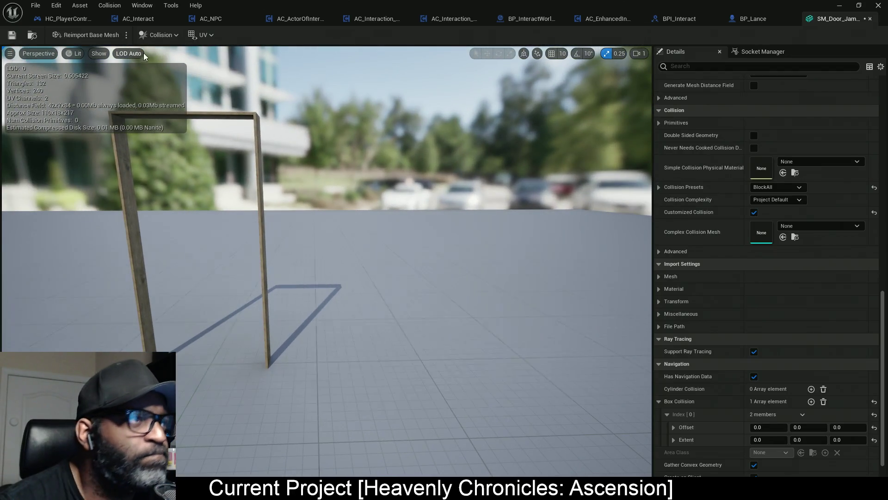
click(92, 54)
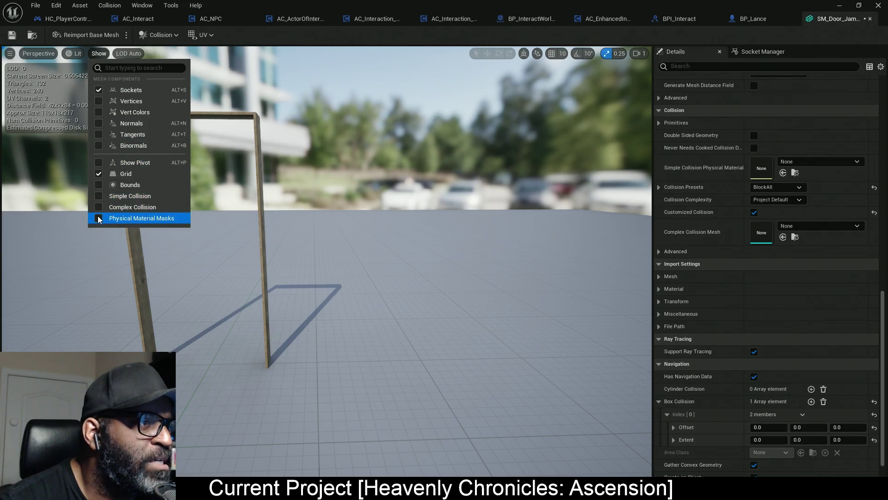
click(97, 196)
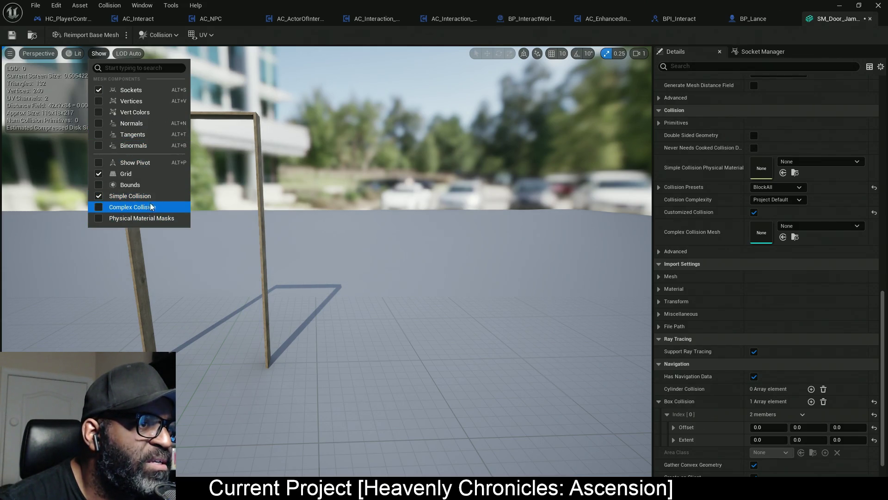
mouse_move(259, 208)
mouse_down()
mouse_move(287, 212)
mouse_move(324, 185)
mouse_move(266, 199)
mouse_move(291, 199)
mouse_move(277, 191)
mouse_up()
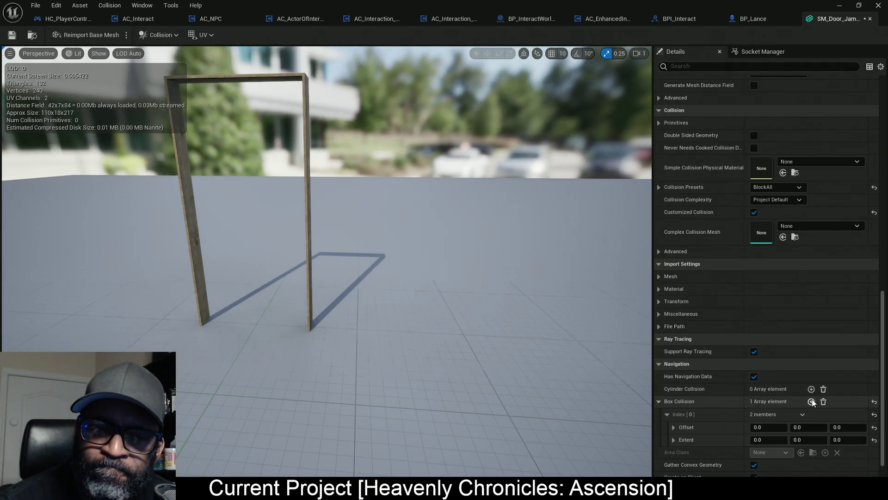
click(823, 401)
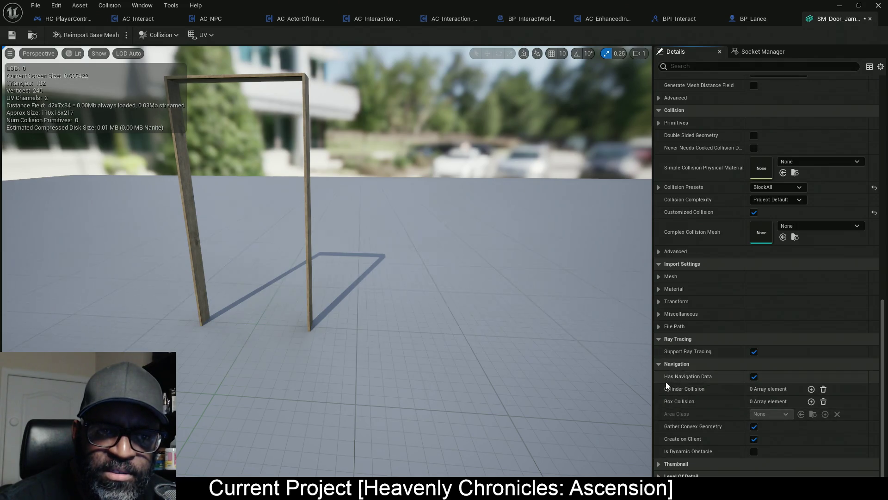
- Expand Collision Primitives and add a Box Simplified Collision enveloping the frame (110.09 × 18.21 × 217.91)
click(169, 38)
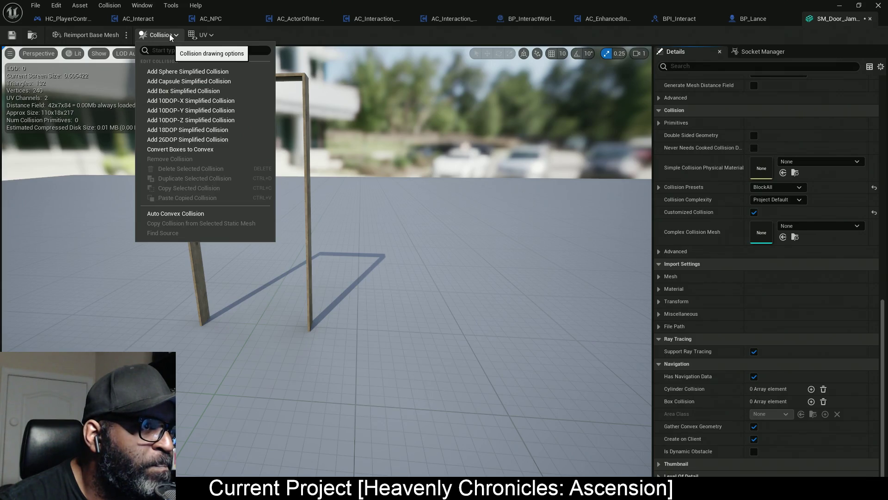
click(171, 37)
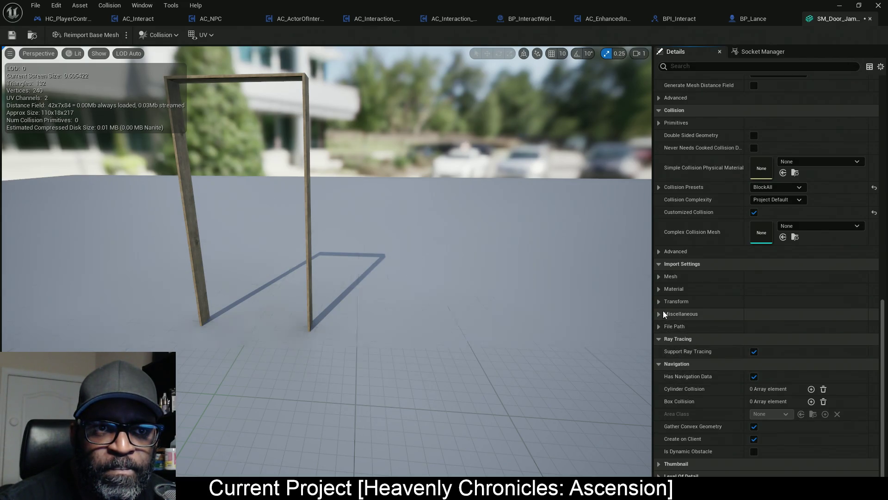
click(658, 123)
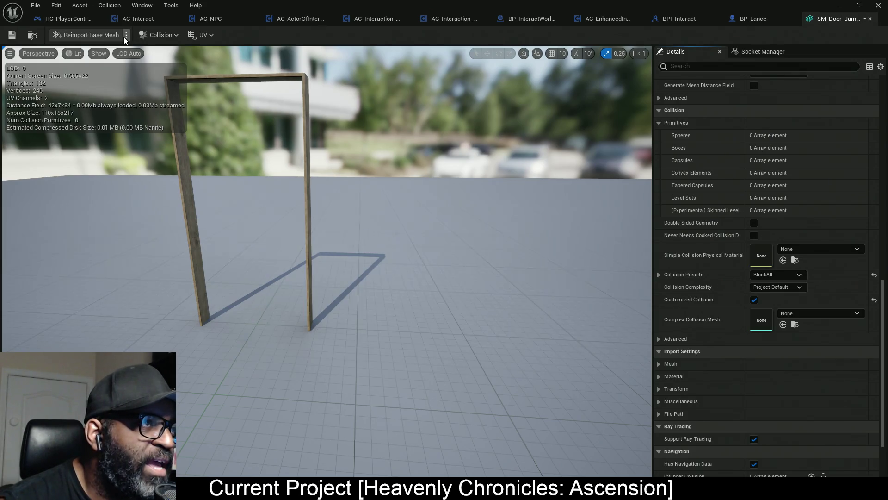
click(174, 36)
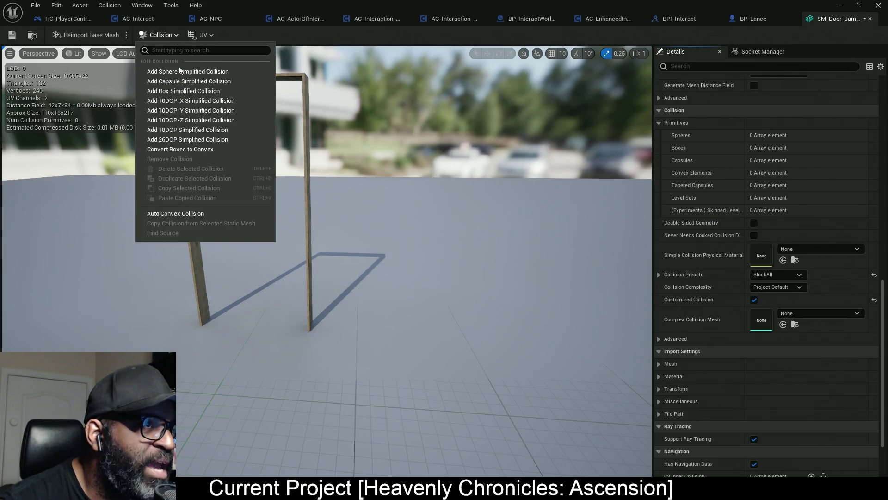
click(179, 91)
mouse_move(268, 212)
mouse_down()
mouse_move(250, 212)
mouse_move(296, 204)
mouse_up()
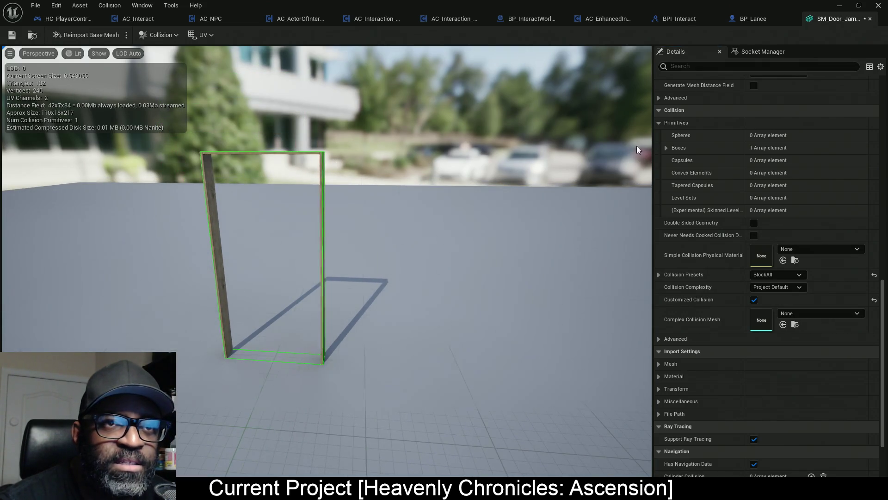
click(666, 148)
- Drag the first box's Center X and X Extent to roughly fit one door post
click(675, 160)
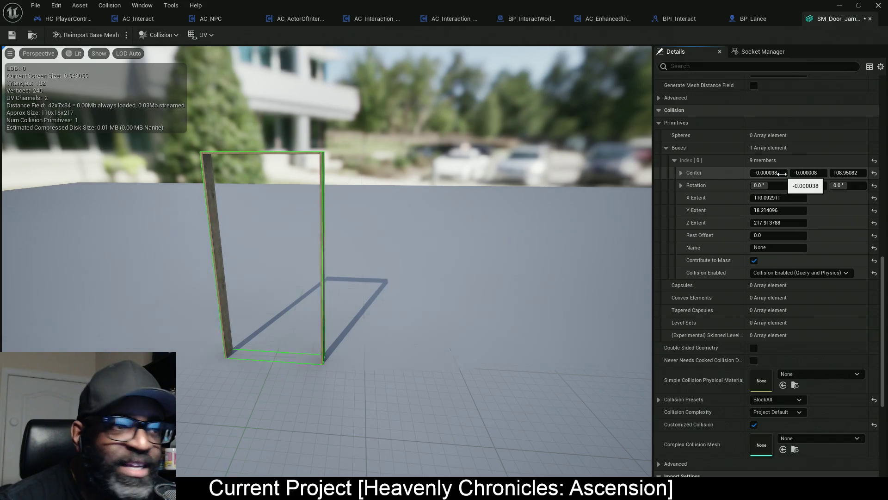
drag(767, 172, 789, 172)
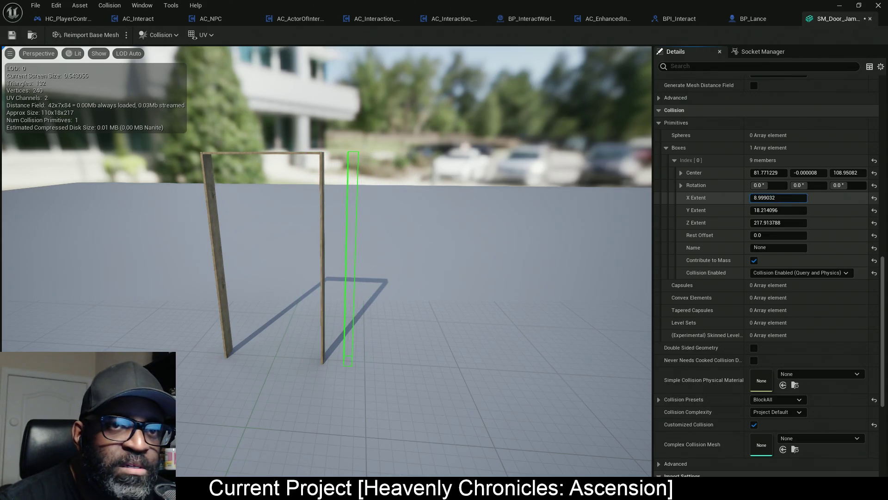
drag(767, 172, 758, 172)
mouse_move(324, 259)
mouse_down()
mouse_move(351, 305)
mouse_move(342, 278)
mouse_up()
scroll(324, 259, up, 5)
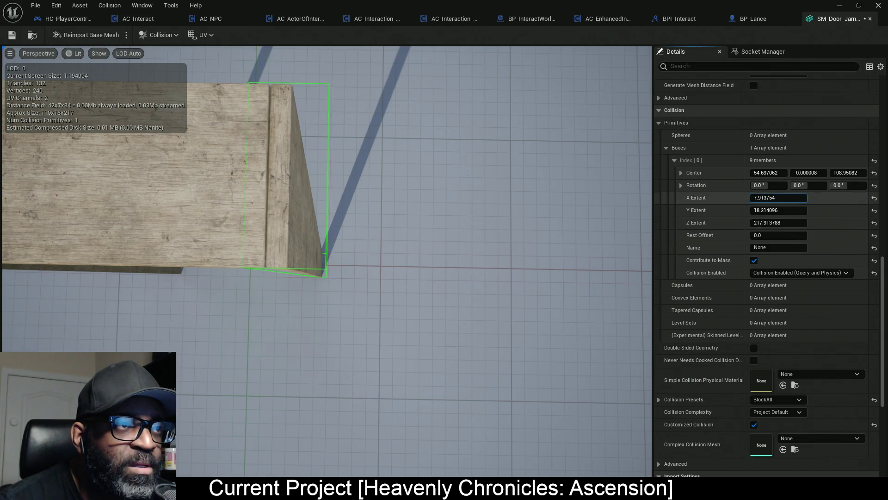
drag(778, 197, 768, 197)
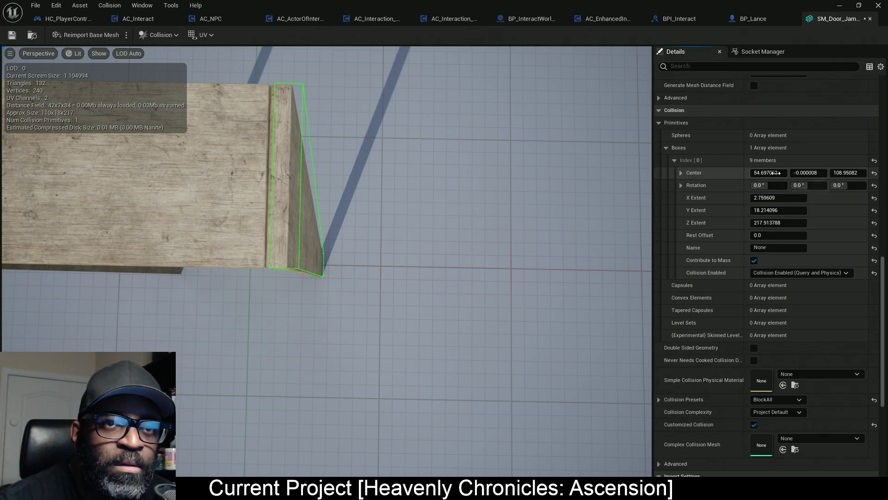
drag(777, 173, 769, 172)
drag(380, 276, 381, 314)
- Set the box's Center X to exactly 54.0 and its X Extent to 2.2
click(777, 197)
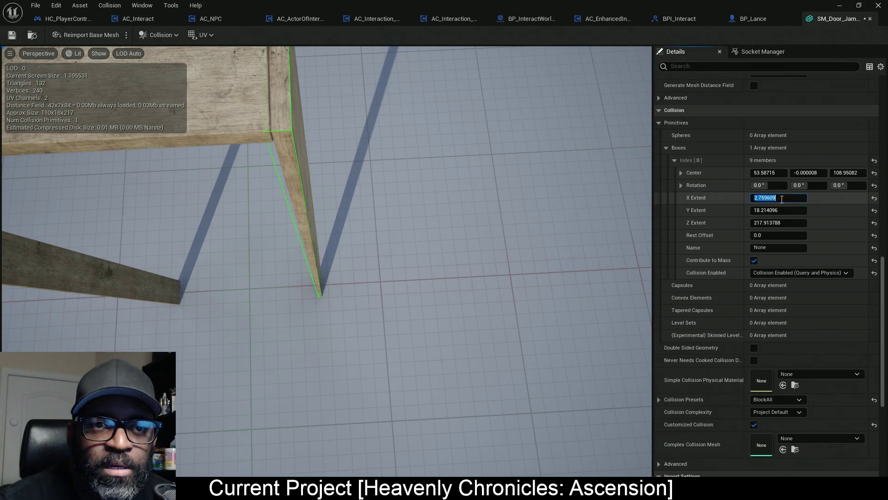
text(2)
key(Return)
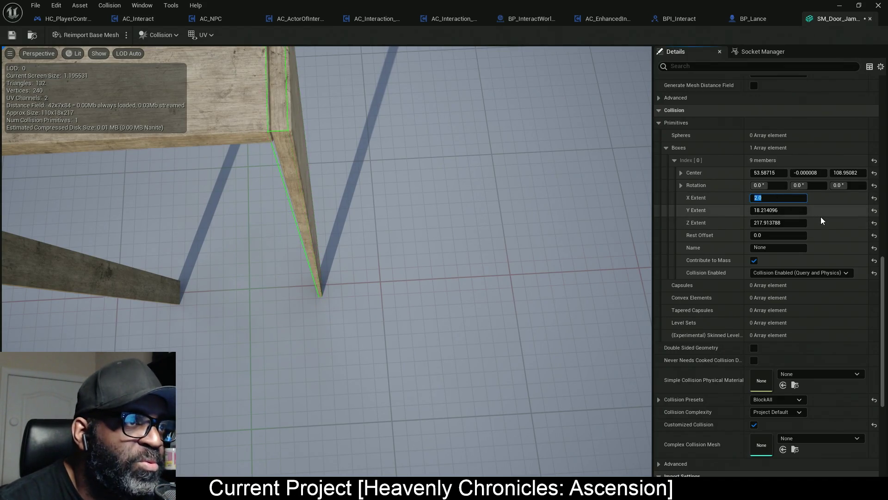
drag(780, 173, 791, 172)
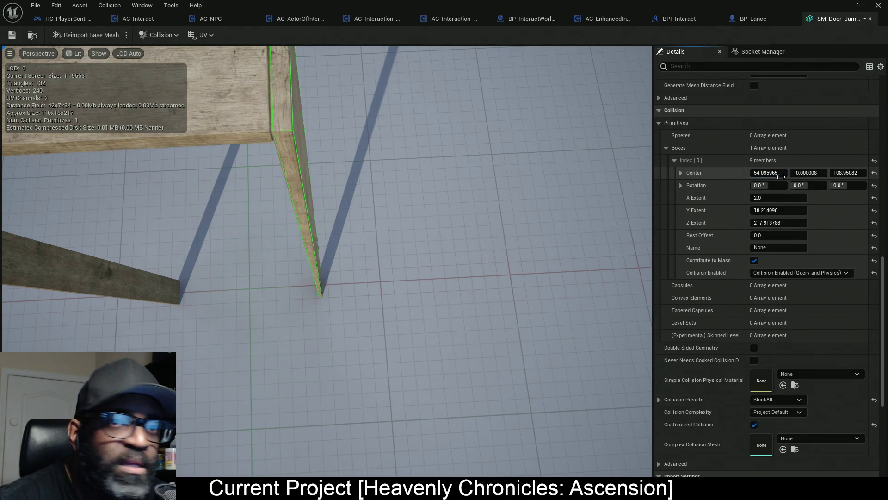
click(765, 173)
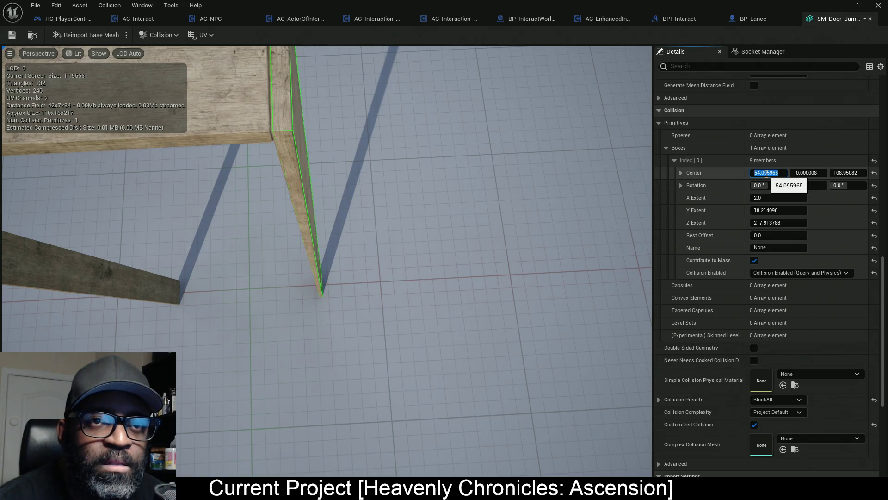
drag(764, 173, 785, 175)
text(54)
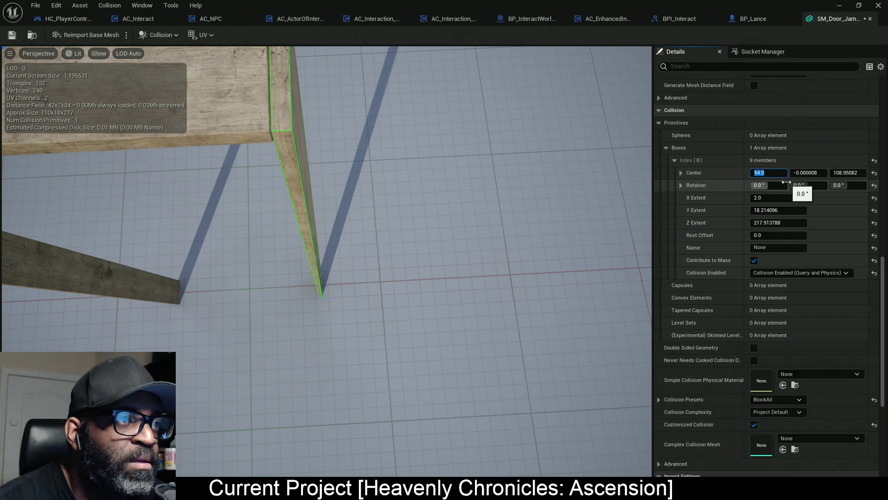
click(798, 199)
text(2.2)
key(Return)
key(Return)
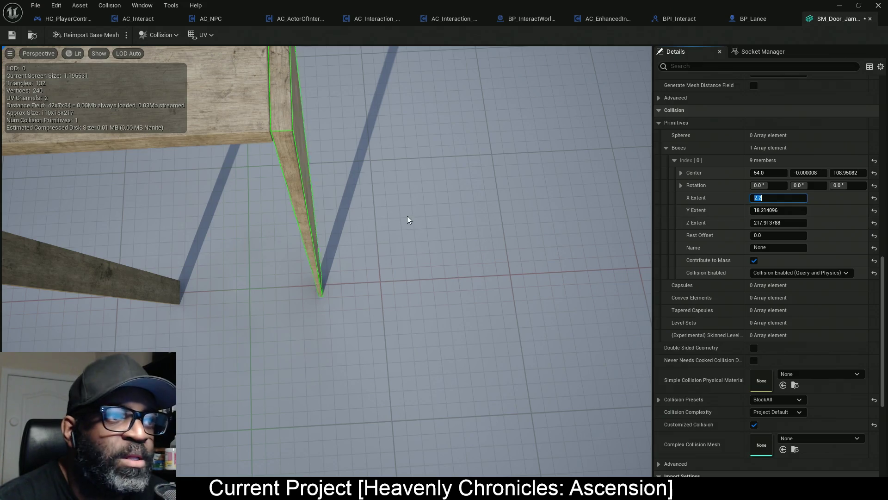
scroll(250, 245, down, 5)
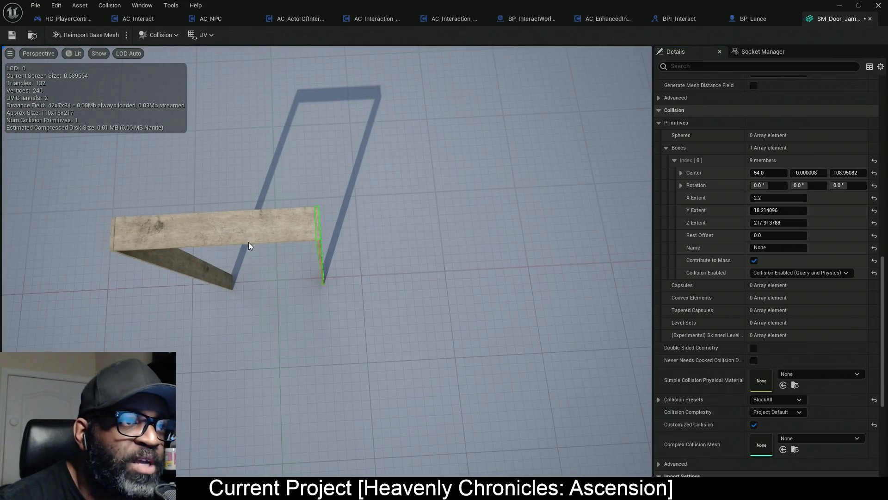
scroll(249, 246, up, 4)
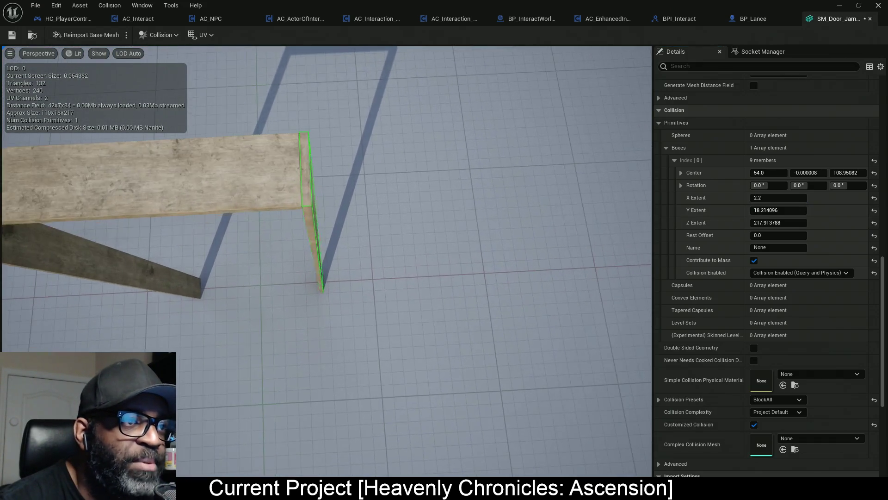
- Duplicate the post's collision box onto the opposite door post
click(312, 199)
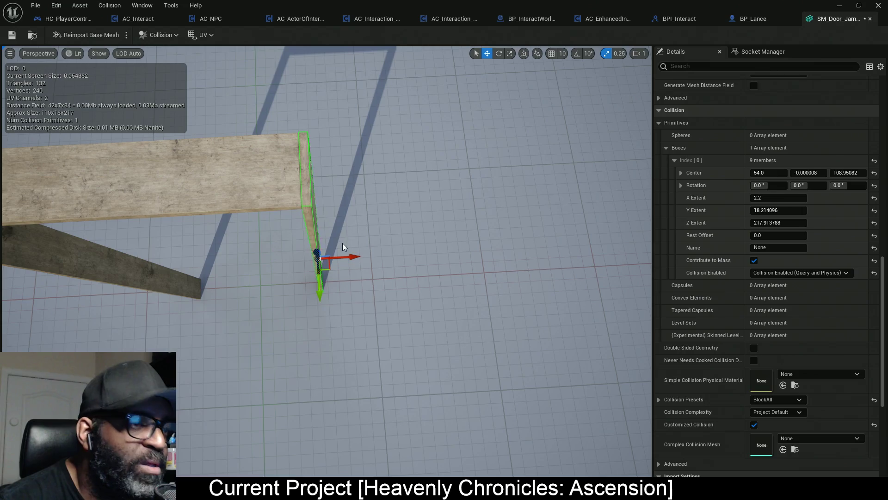
drag(352, 257, 217, 257)
mouse_move(401, 314)
mouse_down()
mouse_move(351, 315)
mouse_move(417, 316)
mouse_move(322, 316)
mouse_move(409, 315)
mouse_up()
scroll(427, 317, down, 5)
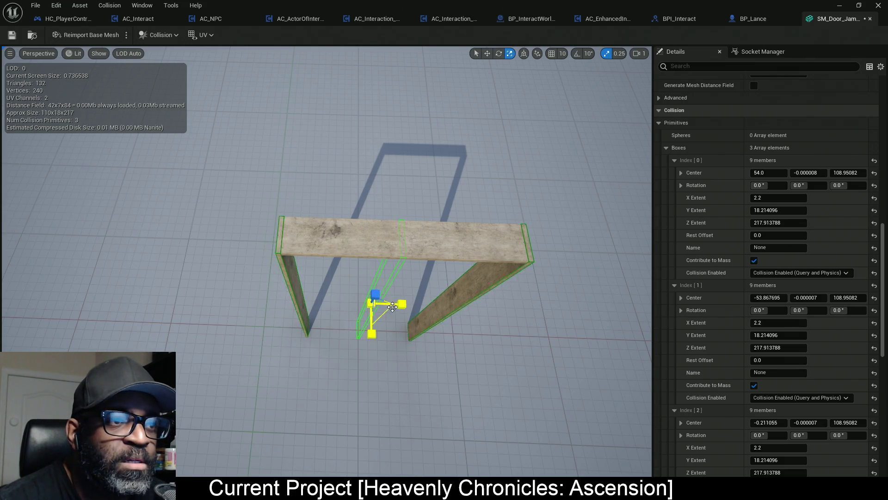
- Rotate the third collision box 90° with angle snapping so it lies flat
key(e)
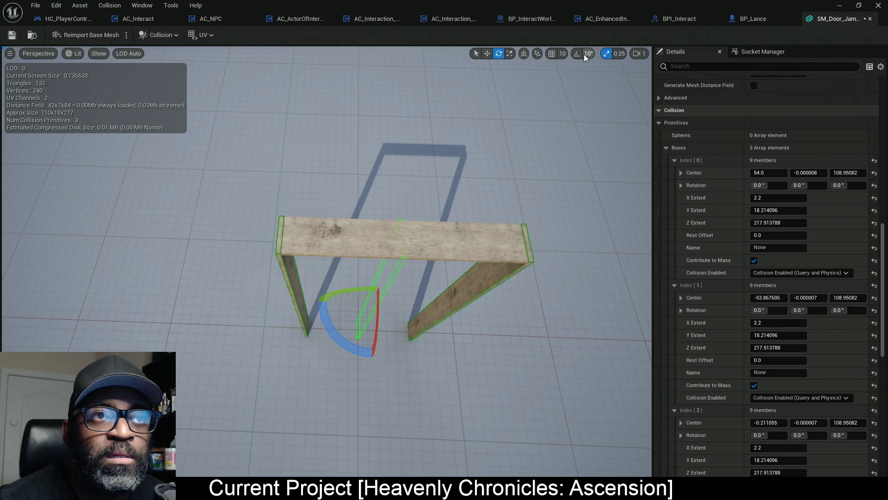
click(586, 53)
click(601, 137)
drag(363, 290, 422, 296)
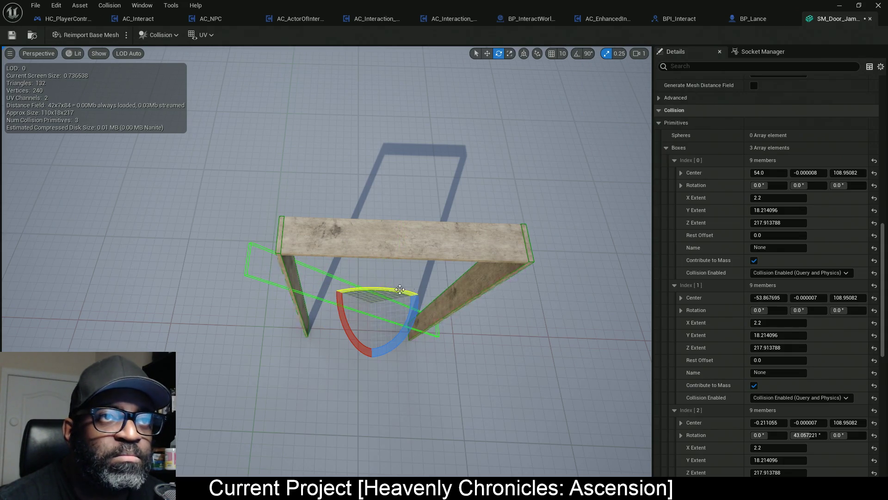
key(ctrl+z)
click(577, 53)
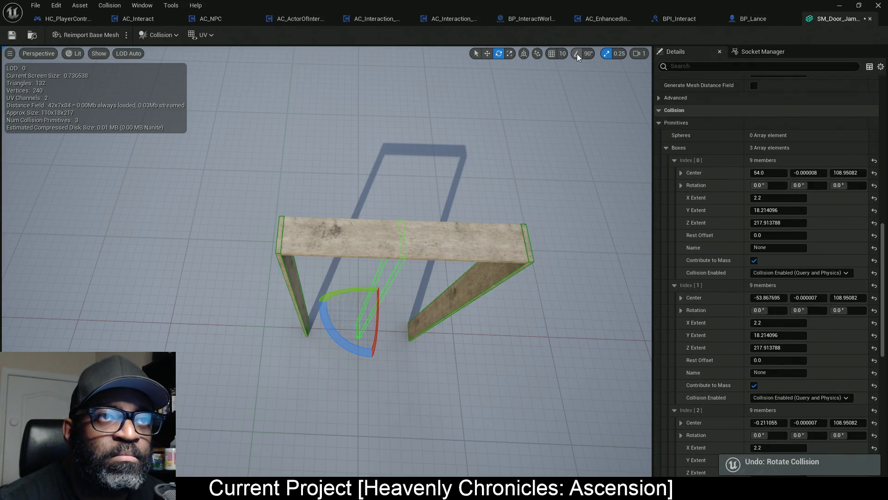
mouse_move(367, 286)
mouse_down()
mouse_move(421, 309)
mouse_move(463, 308)
mouse_up()
- Move the flat collision box up and settle it onto the header beam
key(w)
drag(376, 295, 394, 226)
click(543, 243)
mouse_move(543, 243)
mouse_down()
mouse_move(546, 218)
mouse_move(555, 244)
mouse_move(555, 217)
mouse_up()
scroll(506, 172, up, 3)
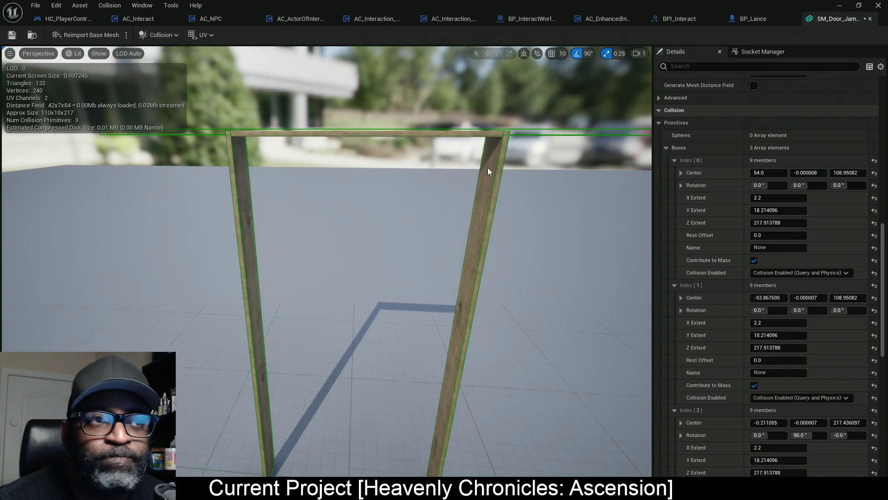
click(493, 132)
drag(362, 93, 362, 95)
drag(406, 222, 349, 205)
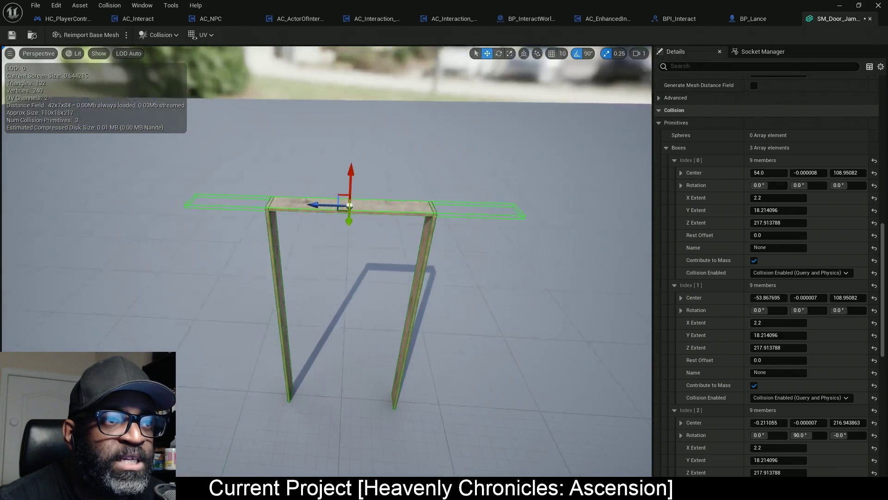
scroll(349, 205, up, 4)
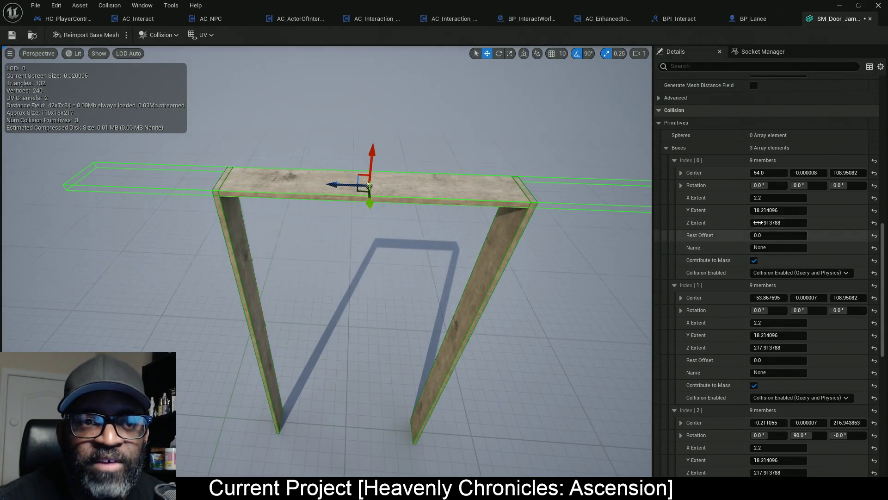
- Shorten the header box's Z Extent to about 110, then save SM_Door_Jamb_01 and close the editor
click(675, 160)
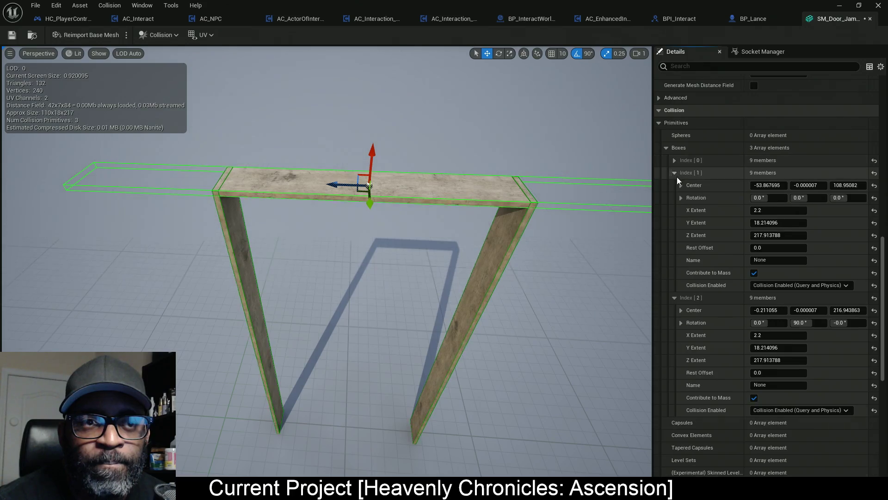
click(674, 174)
drag(799, 247, 759, 248)
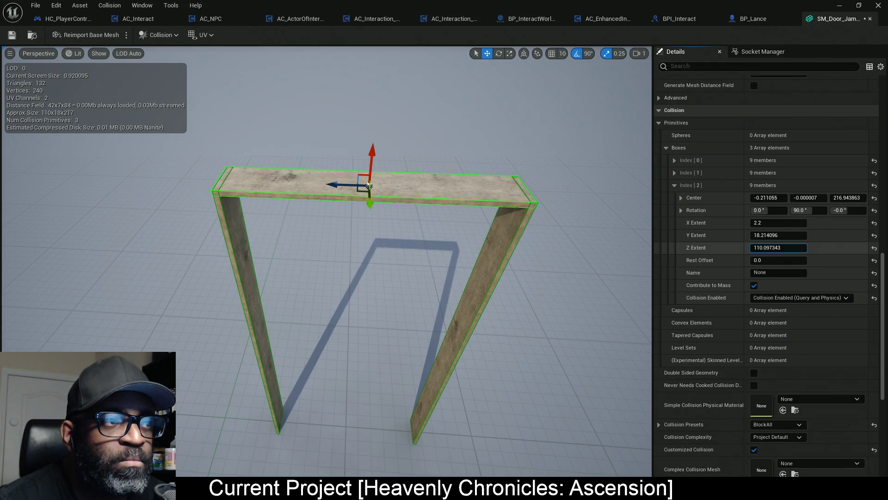
scroll(440, 323, down, 2)
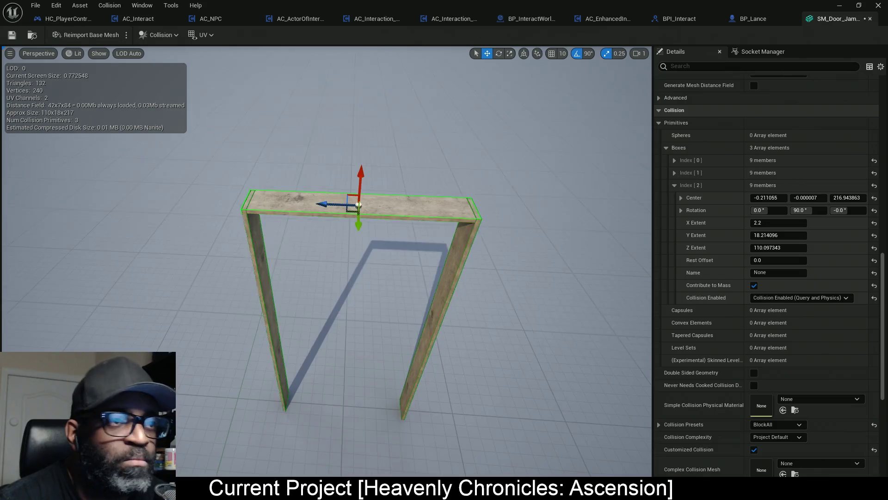
scroll(437, 341, up, 1)
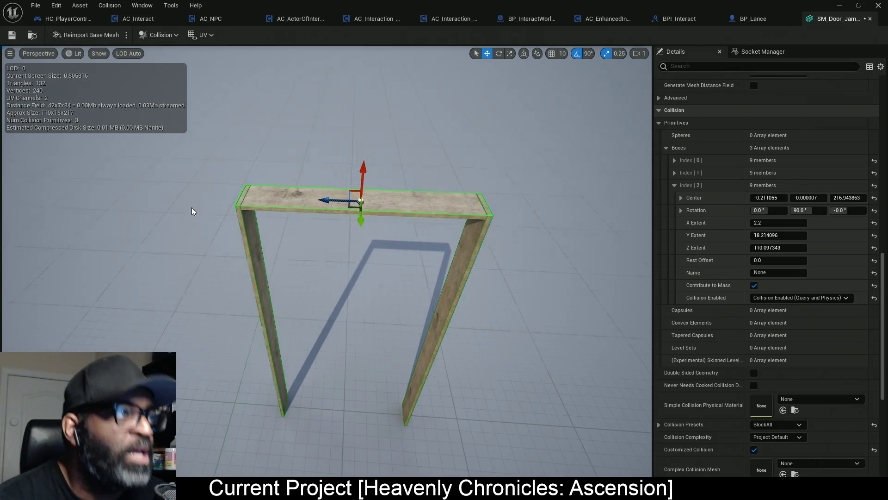
key(ctrl+s)
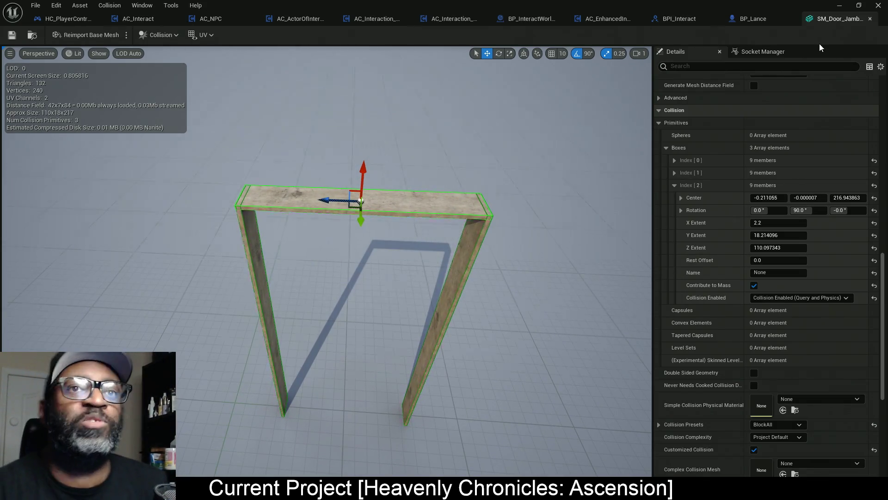
click(839, 5)
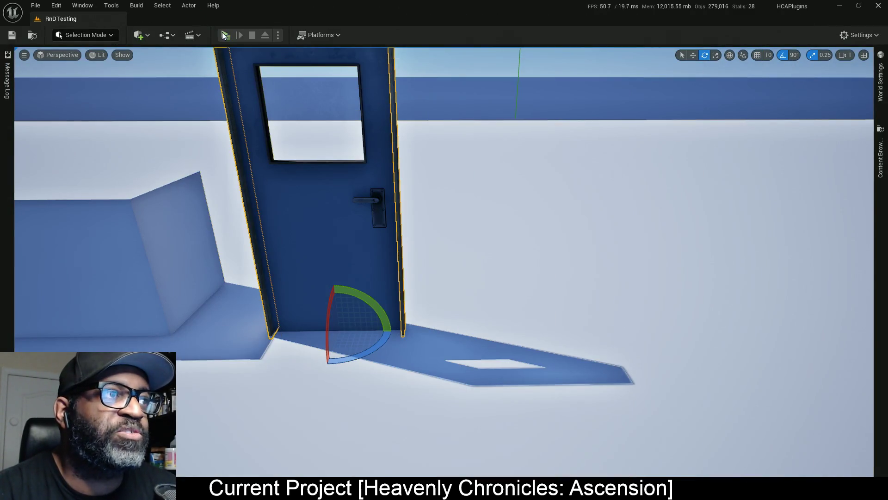
- Play the level, walk the character through the doorway and back, and open and close the door
click(225, 35)
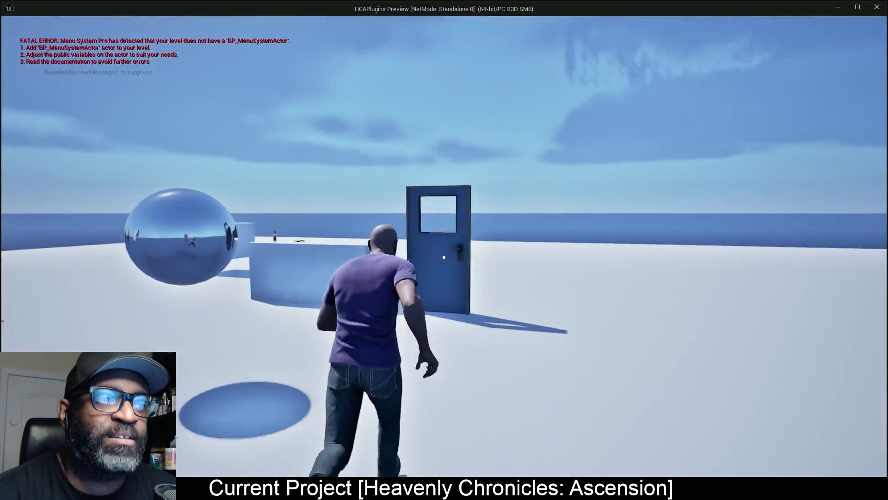
key(e)
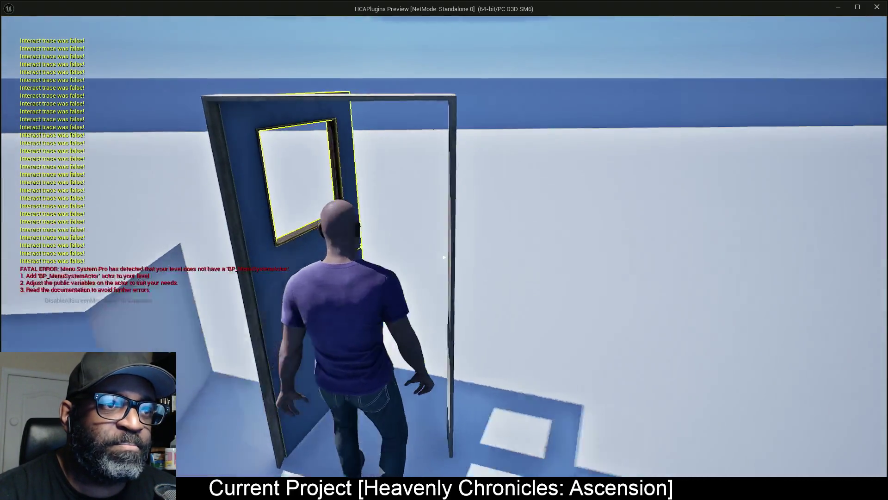
key(w)
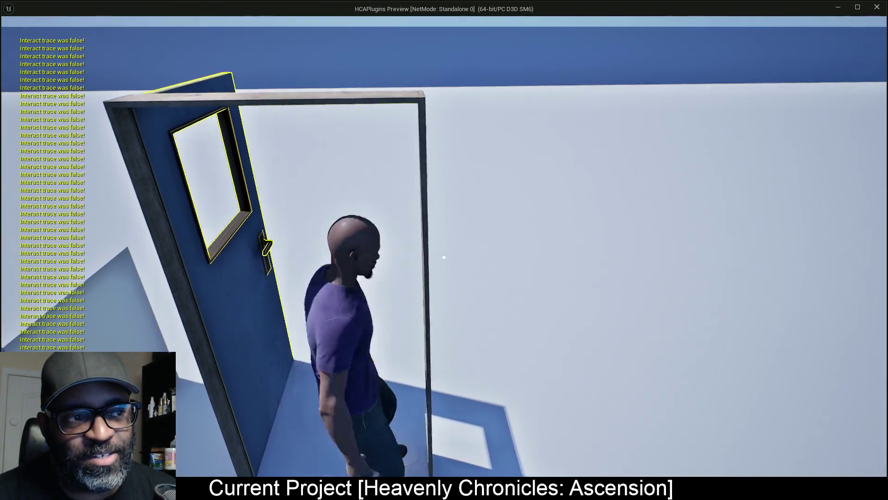
key(s)
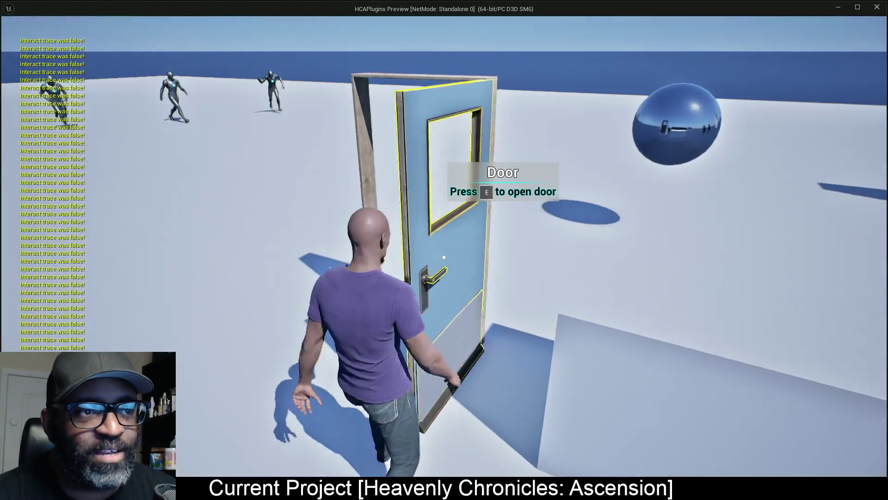
key(e)
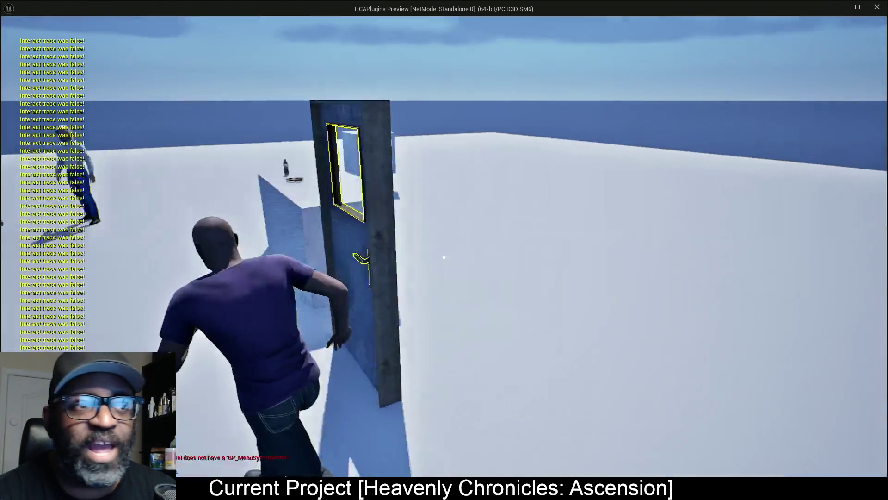
key(e)
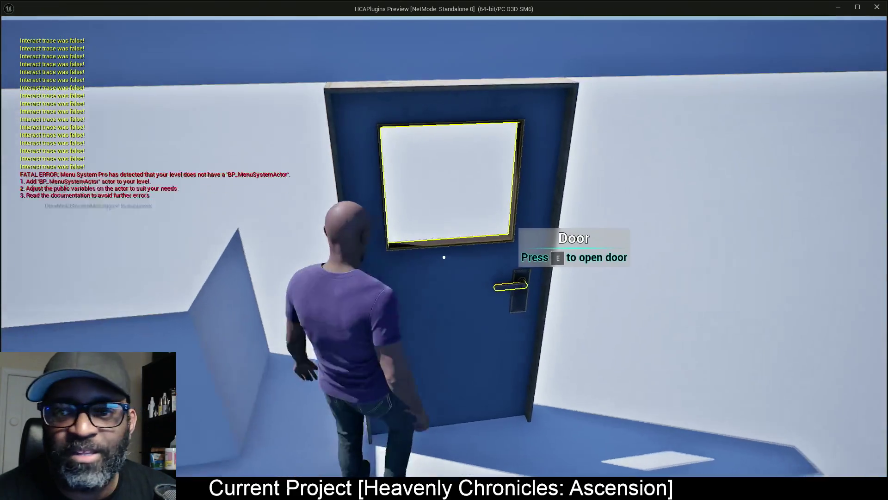
key(e)
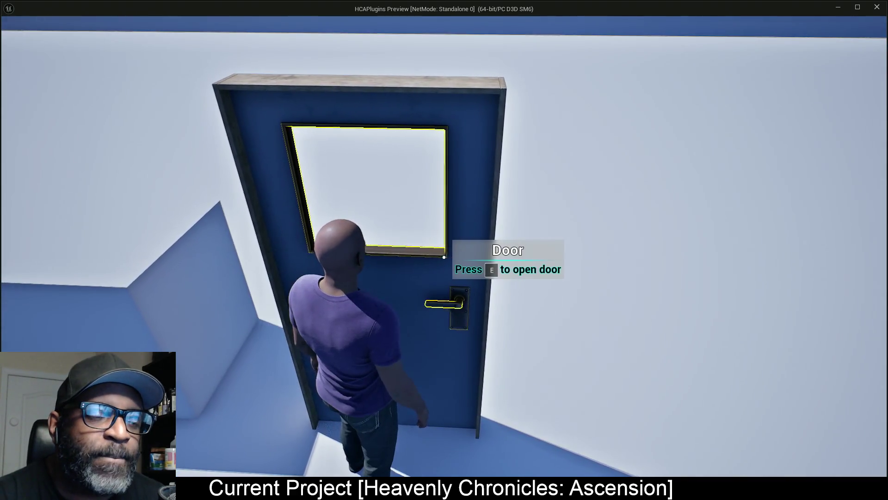
key(e)
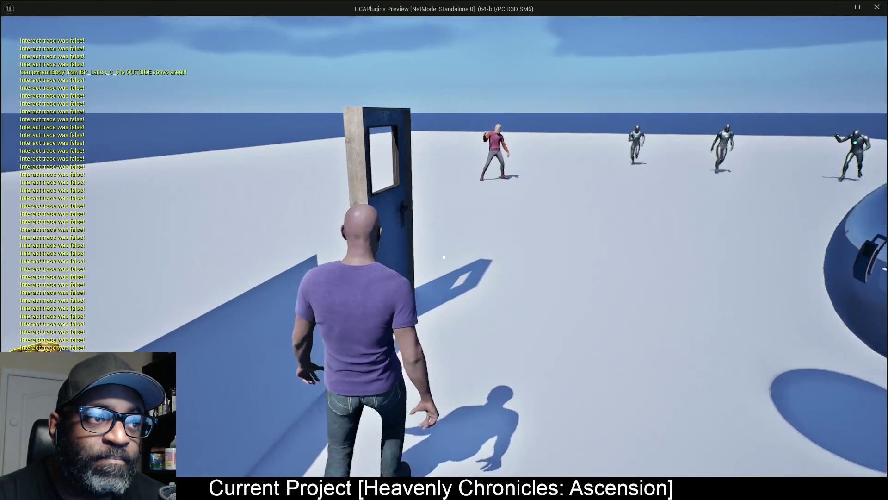
- Walk up to the door, open it, and head through to the items on the counter
key(w)
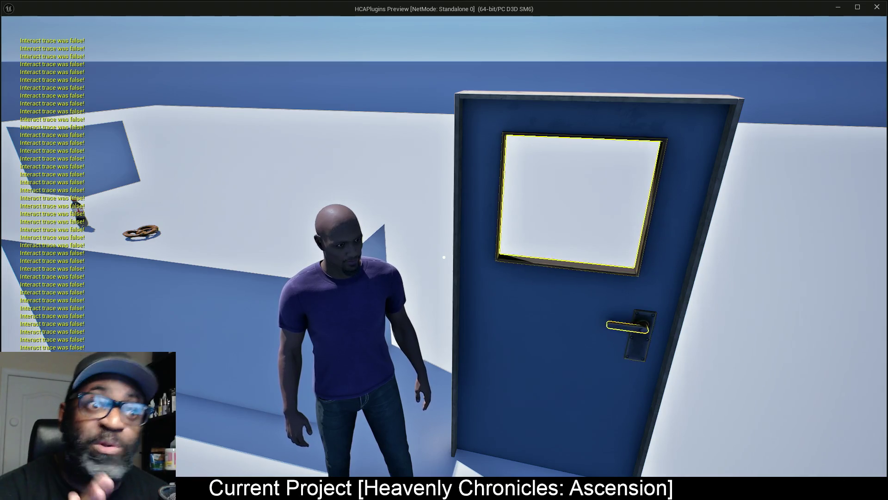
key(e)
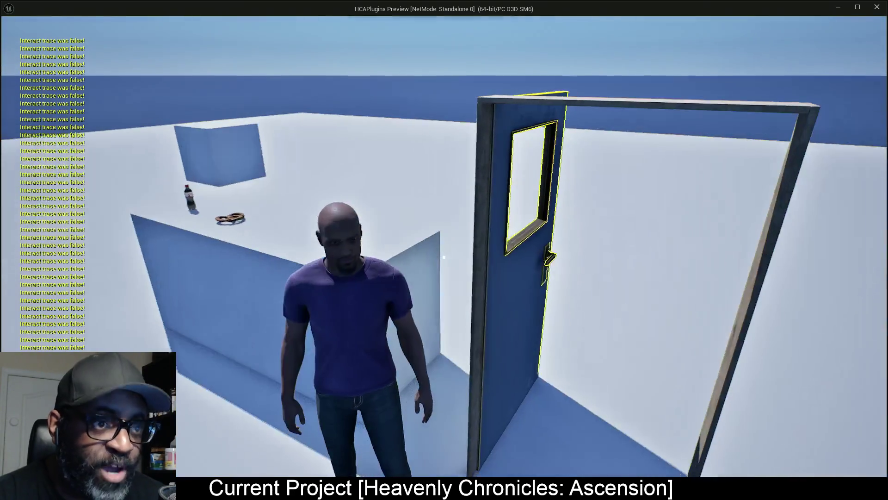
key(w)
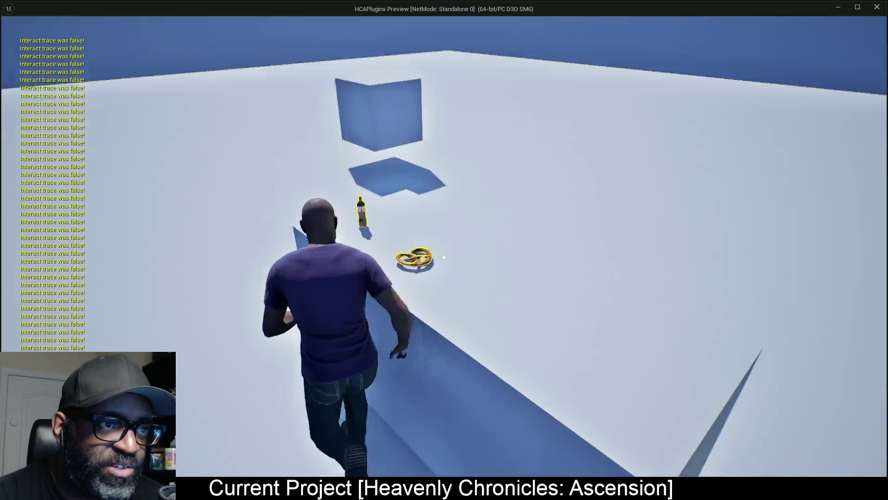
key(w)
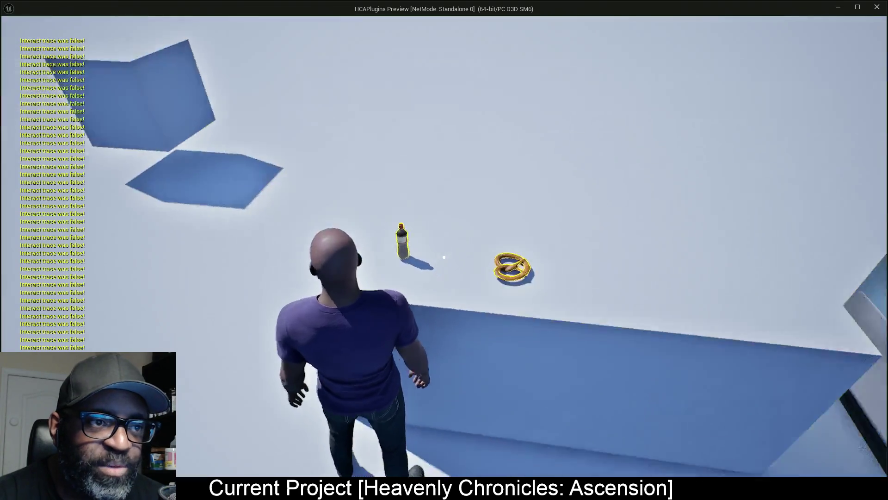
key(s)
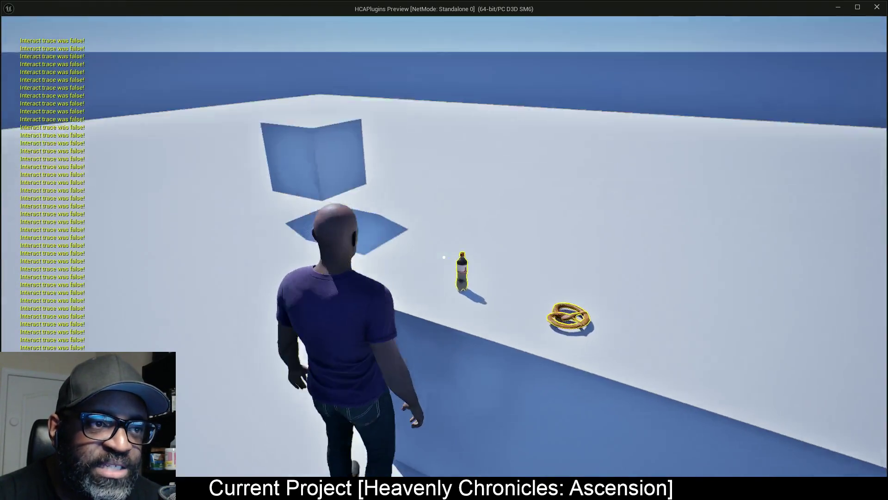
- Inspect the soda bottle, rotate it to its barcode side, then exit and re-inspect it
key(e)
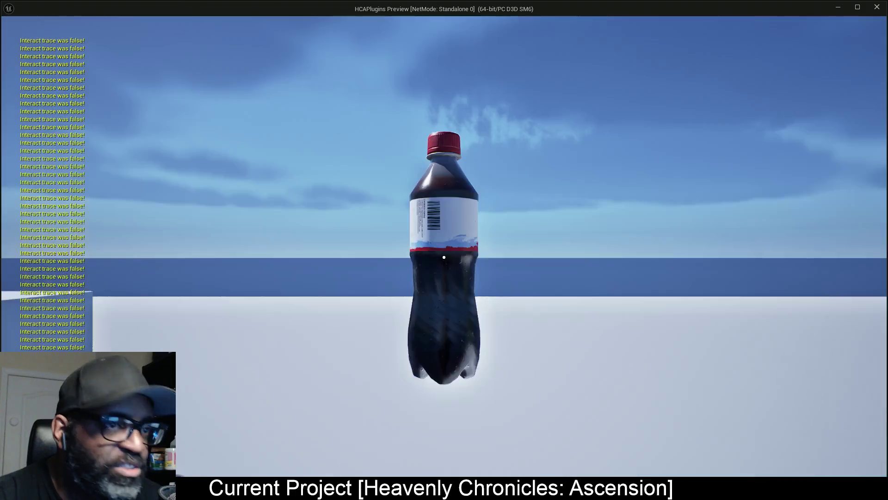
mouse_move(444, 257)
mouse_down()
mouse_move(417, 249)
mouse_move(467, 259)
mouse_move(453, 257)
mouse_up()
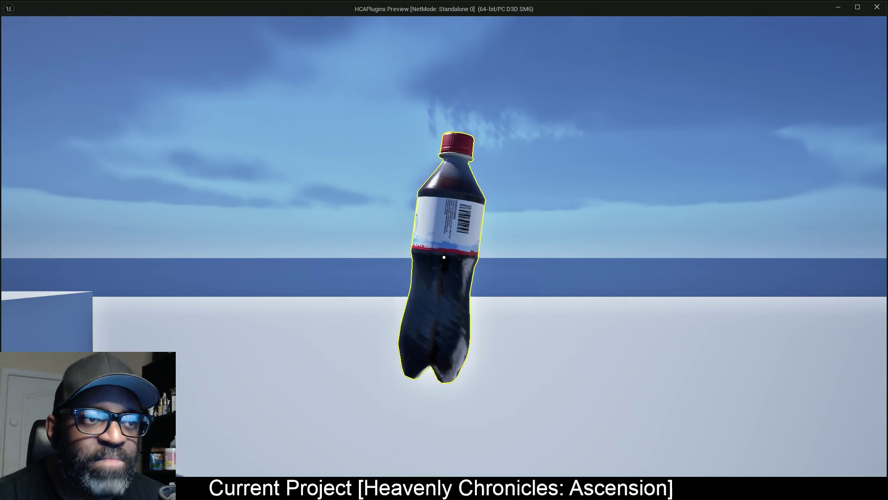
scroll(444, 258, down, 4)
scroll(444, 257, up, 7)
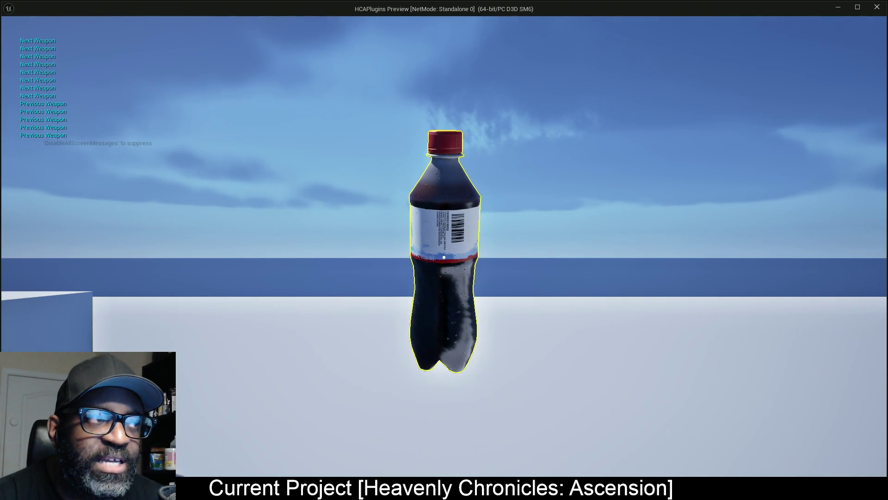
key(e)
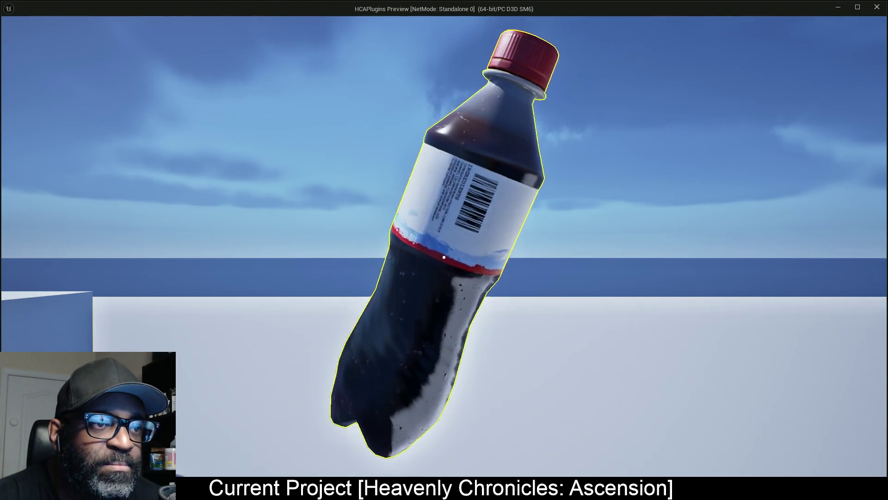
key(e)
key(w)
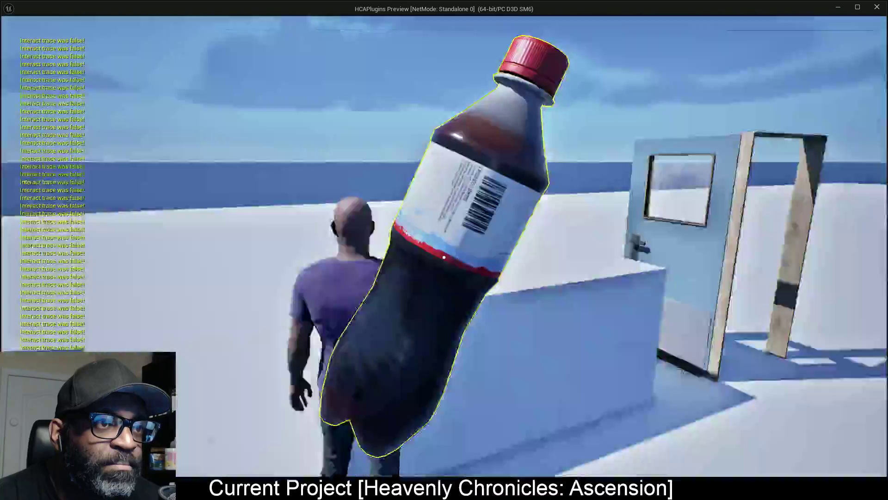
key(e)
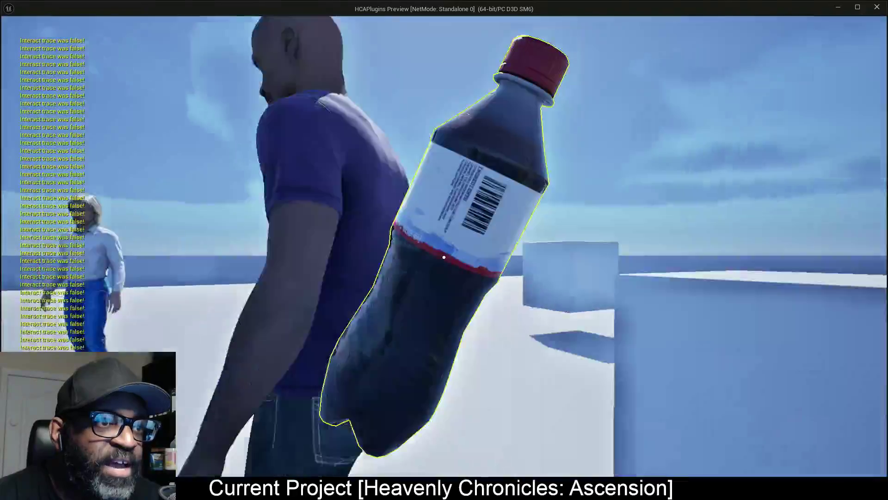
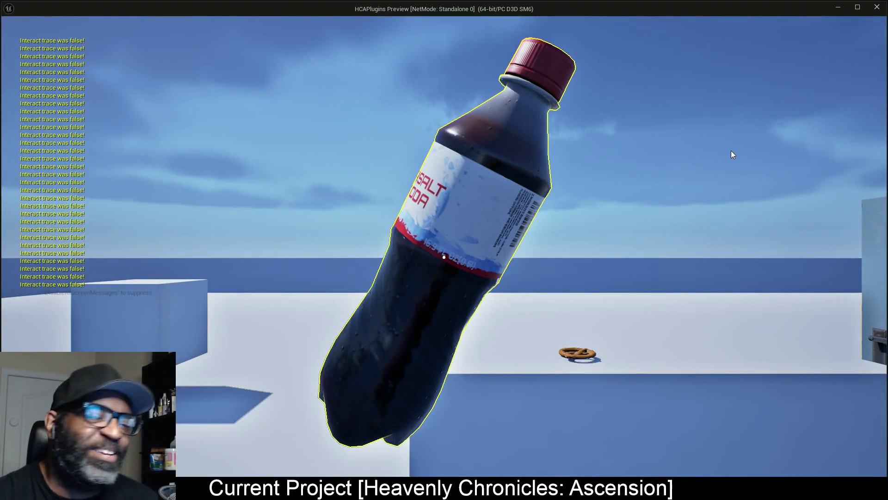
- Stop the running preview, frame the two NPCs in the viewport, and relaunch play
key(Escape)
key(w)
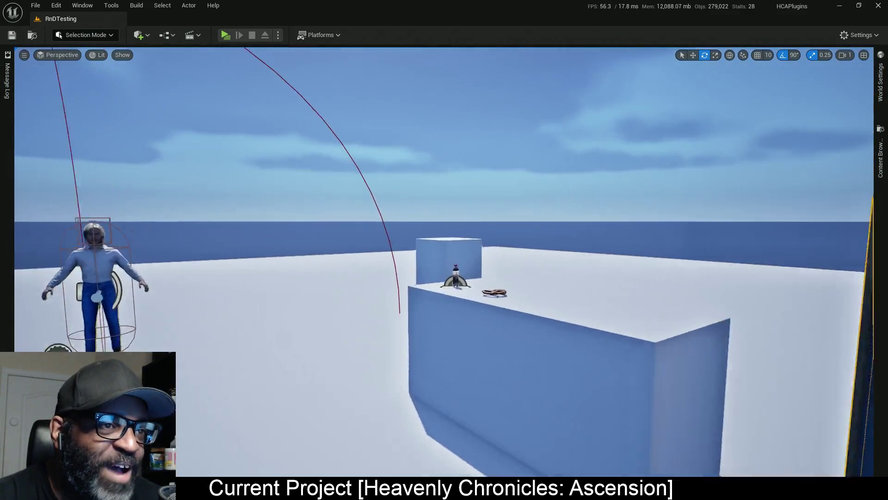
key(w)
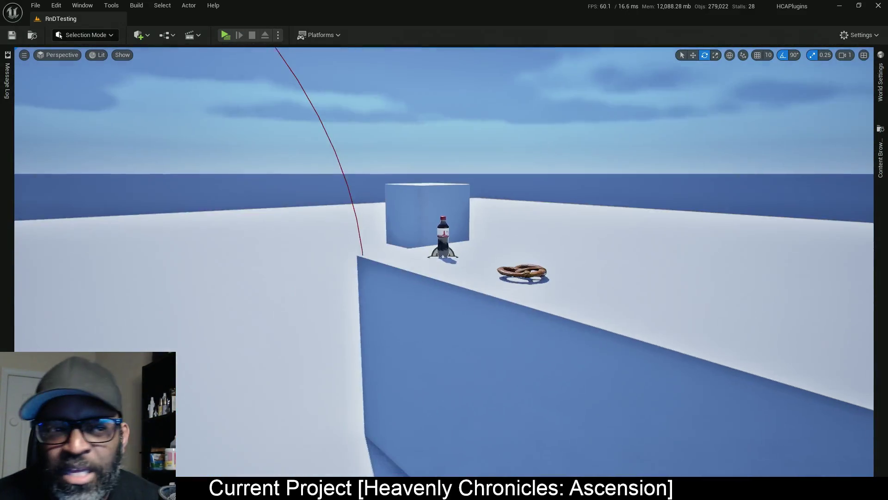
key(s)
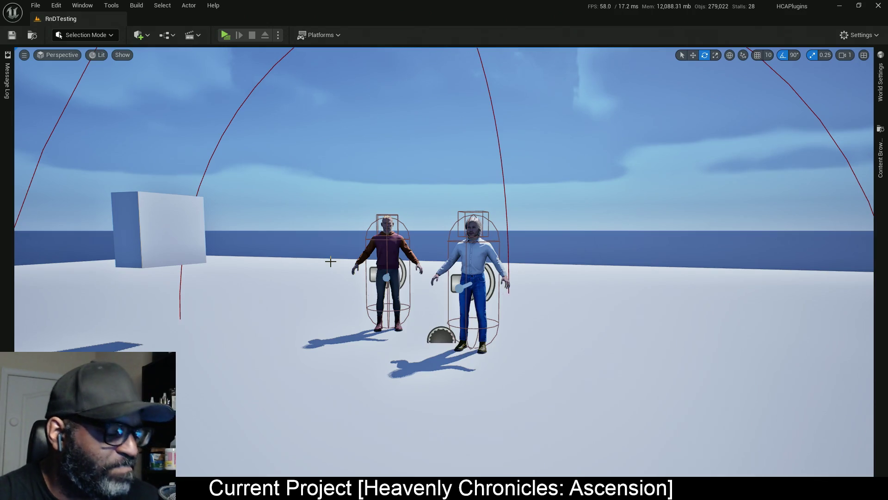
key(alt+p)
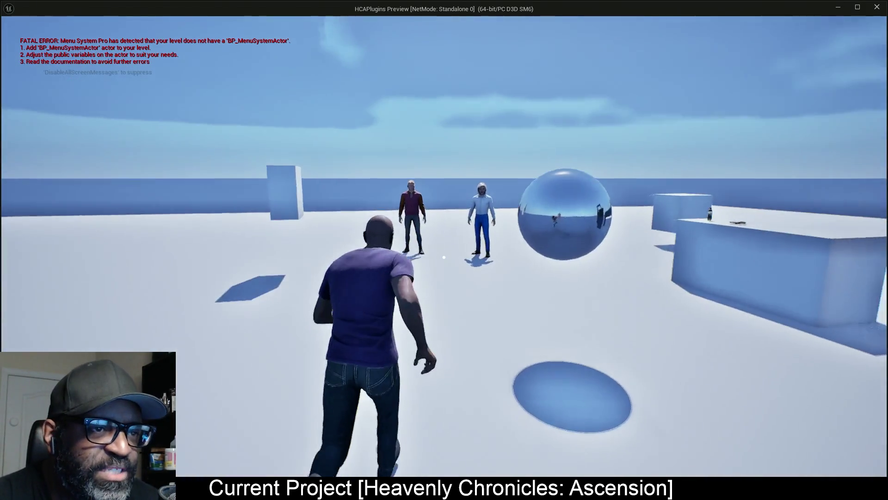
key(w)
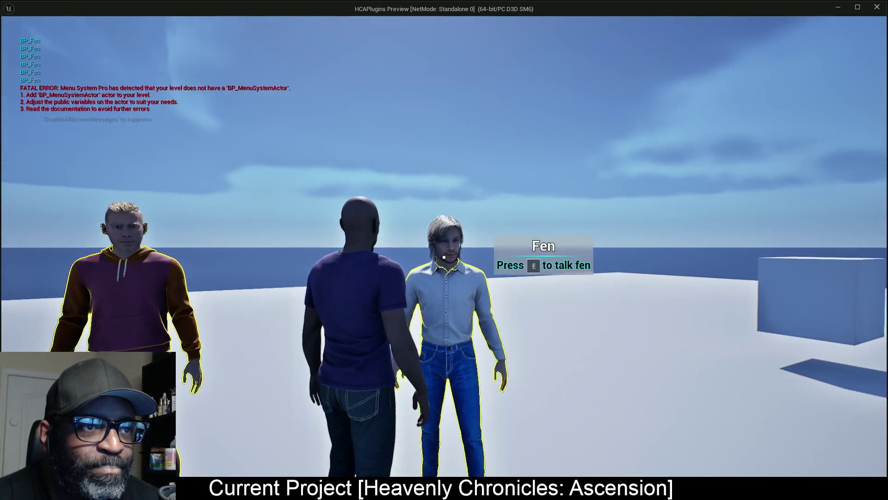
key(w)
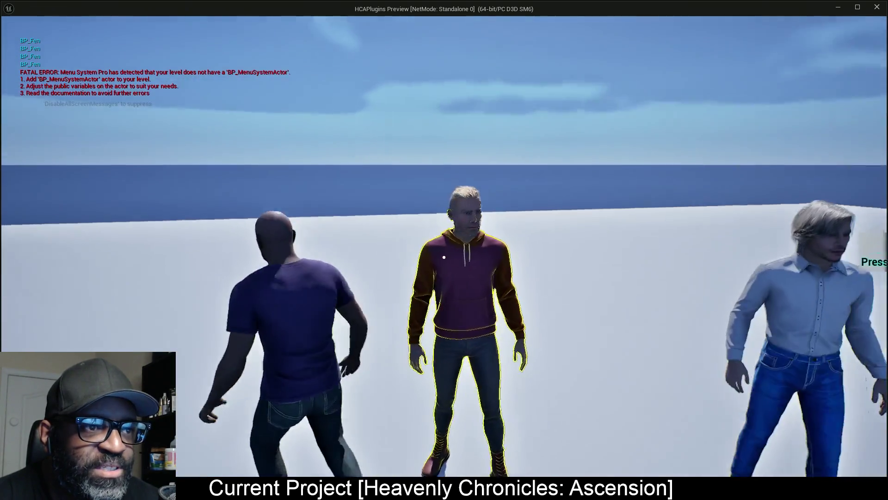
key(w)
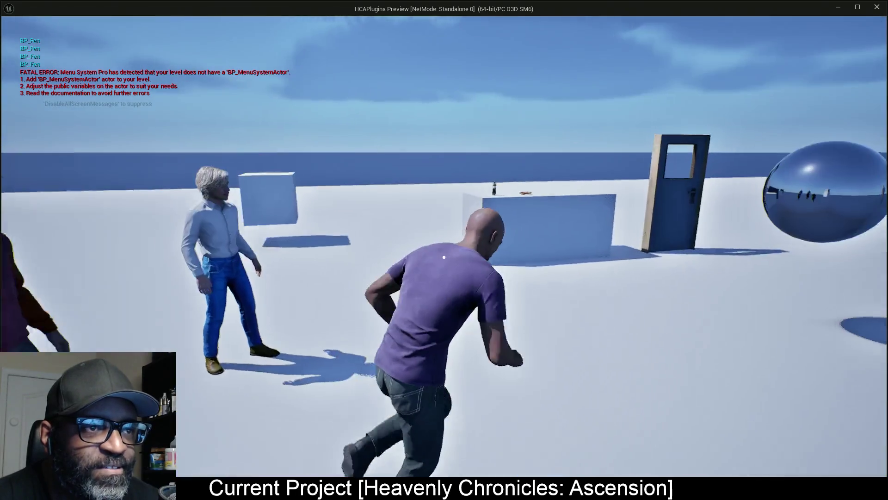
key(w)
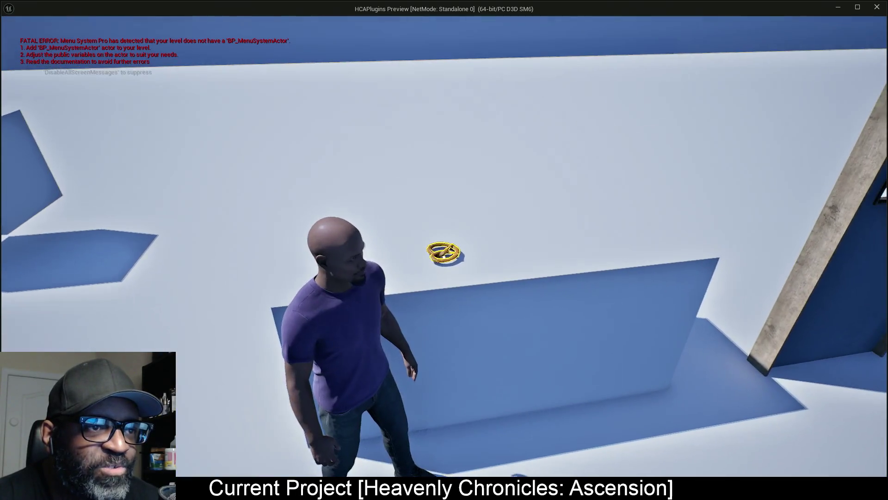
key(w)
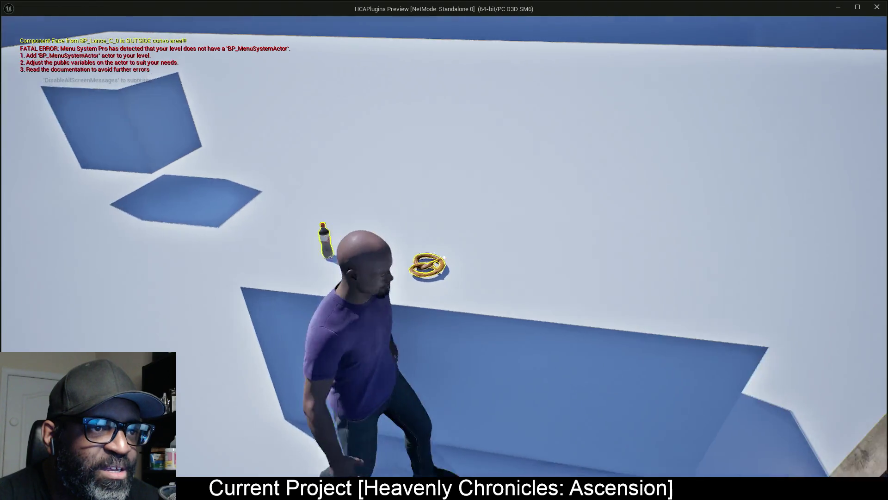
key(w)
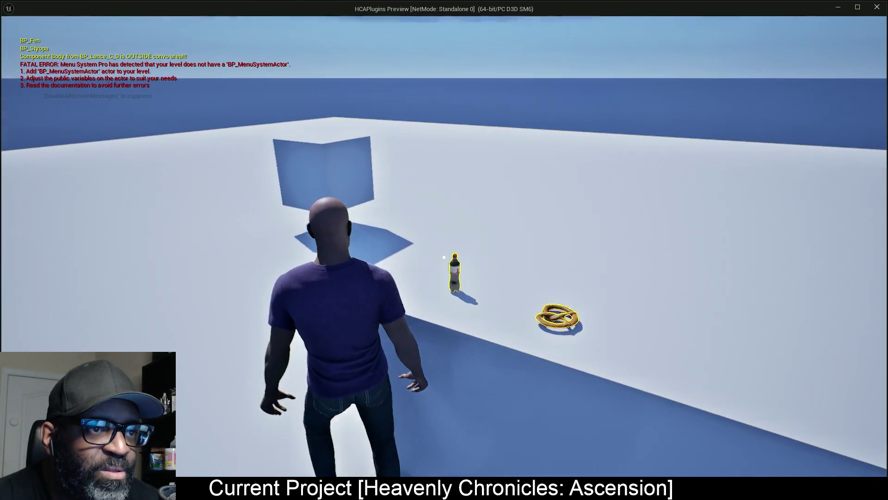
key(a)
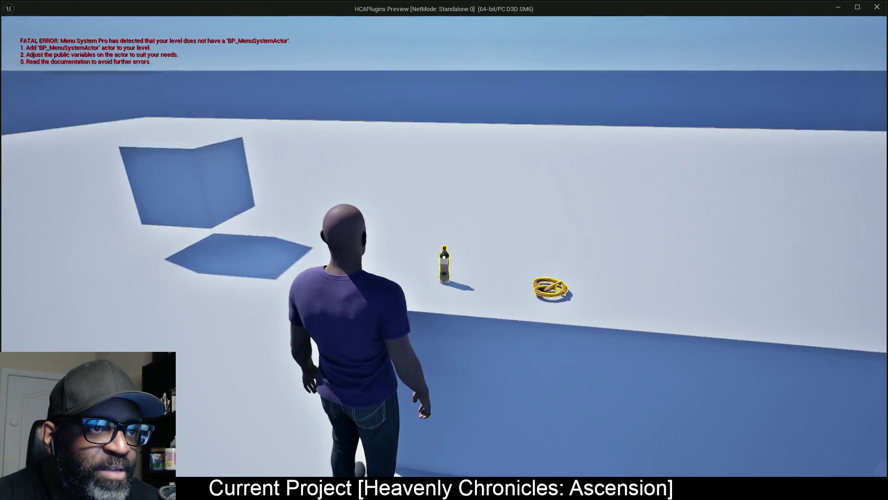
key(w)
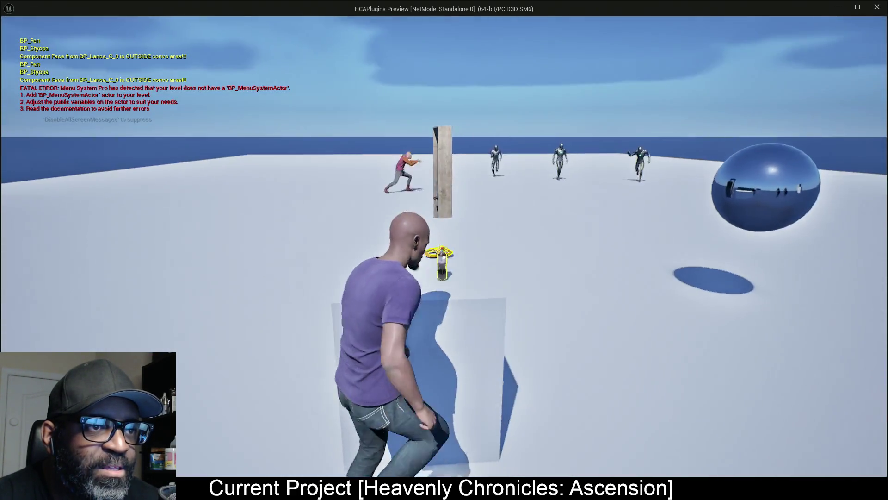
key(w)
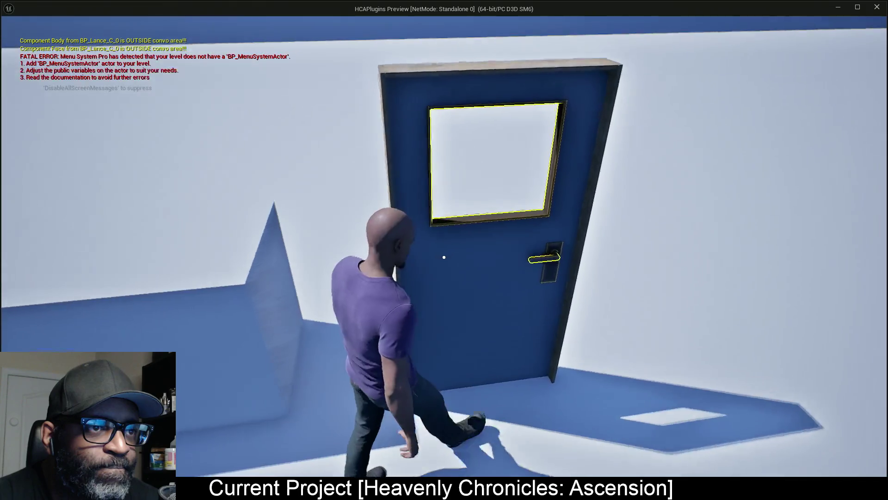
key(w)
key(w)
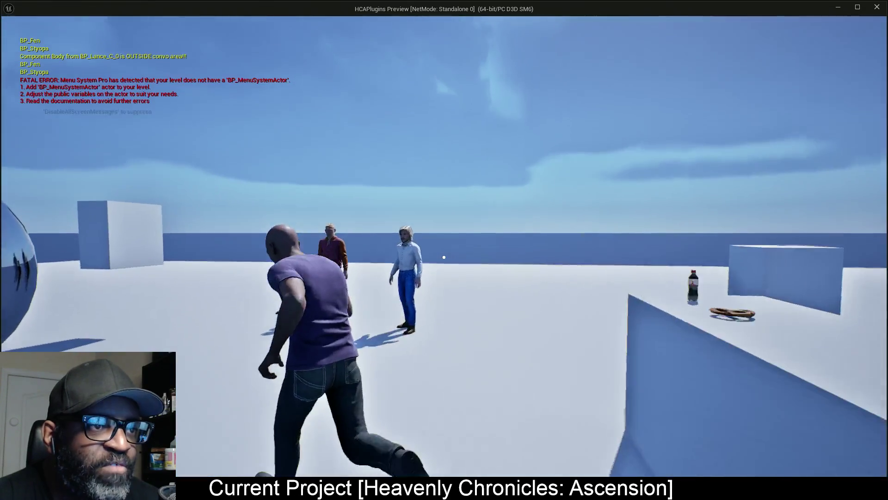
key(w)
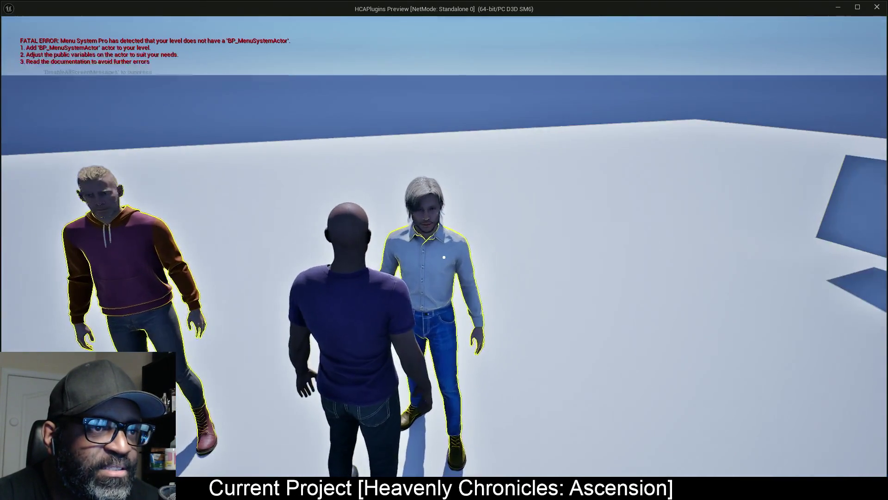
key(w)
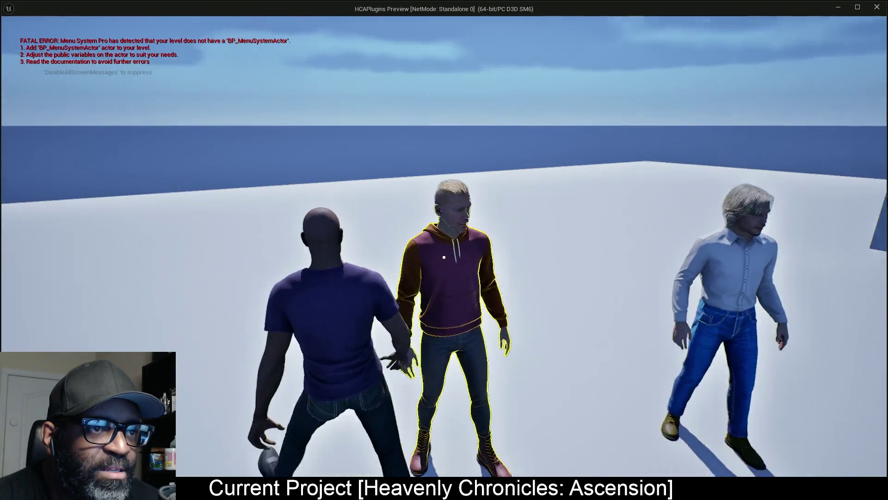
key(w)
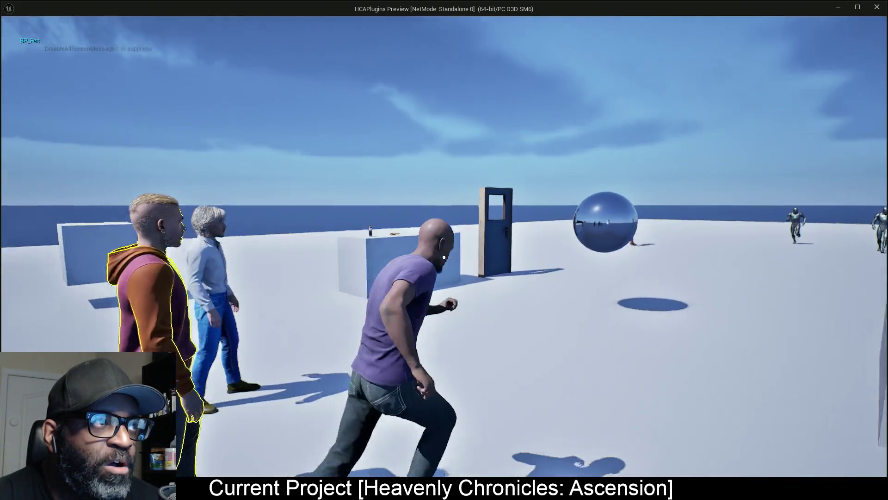
key(w)
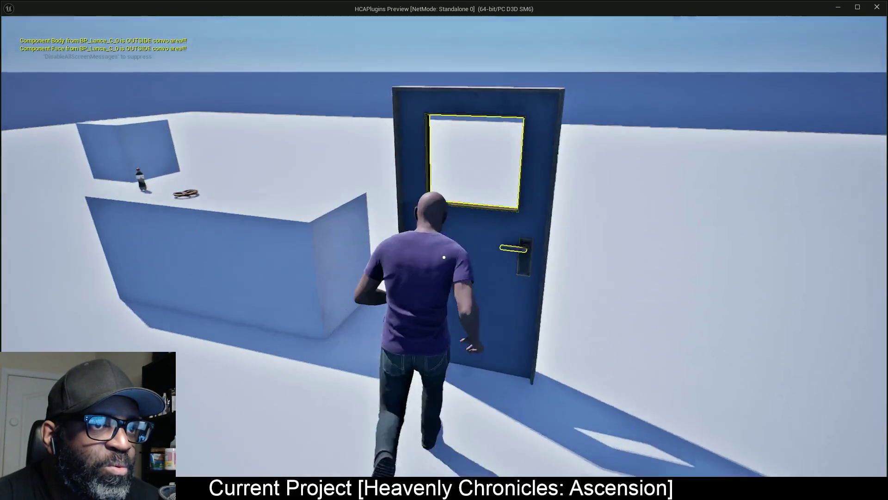
key(w)
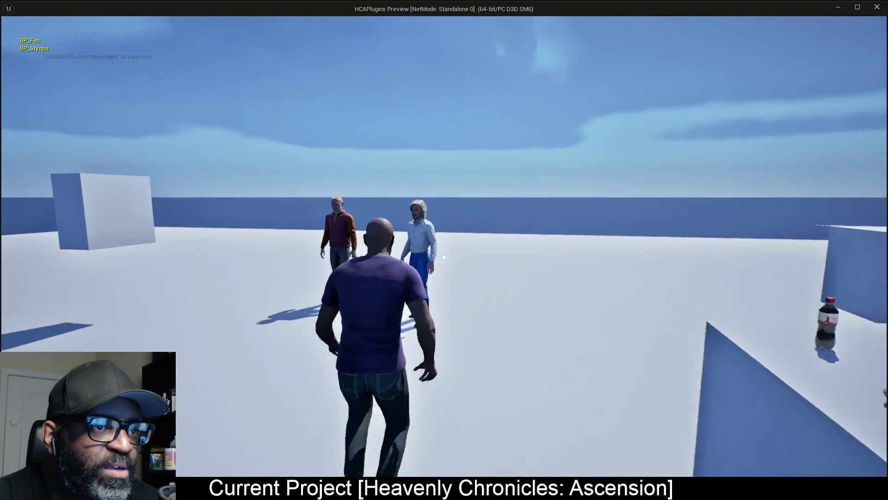
key(Escape)
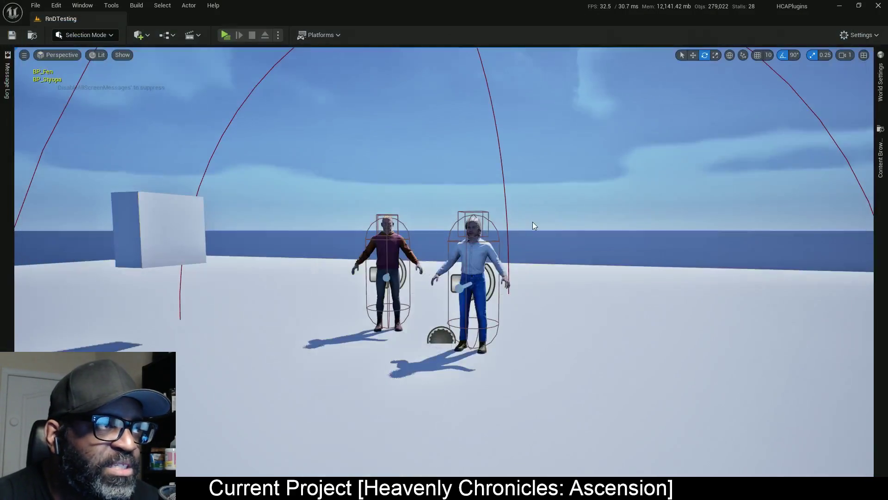
- Start a play session and walk past the soda bottle up to Fen
click(220, 37)
key(w)
key(w)
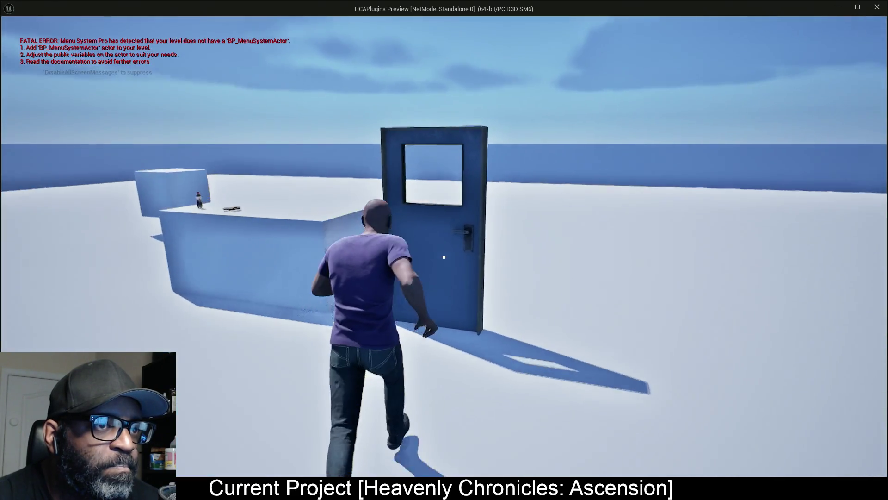
mouse_move(443, 257)
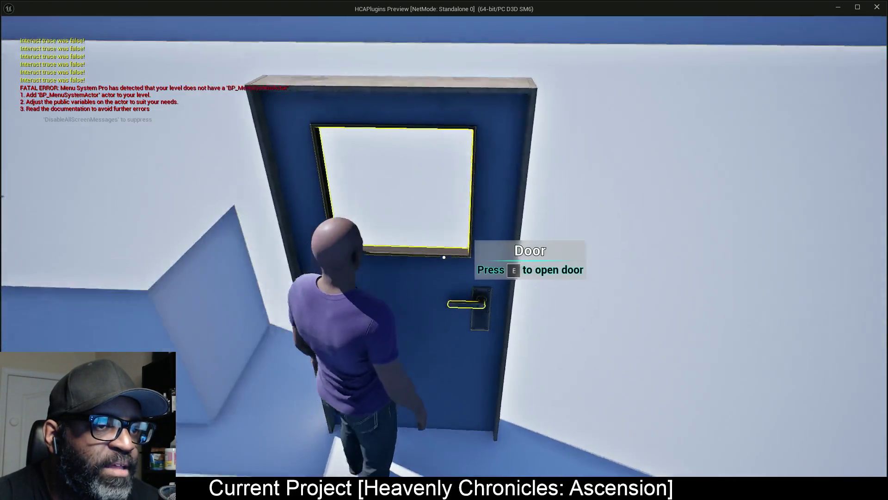
key(w)
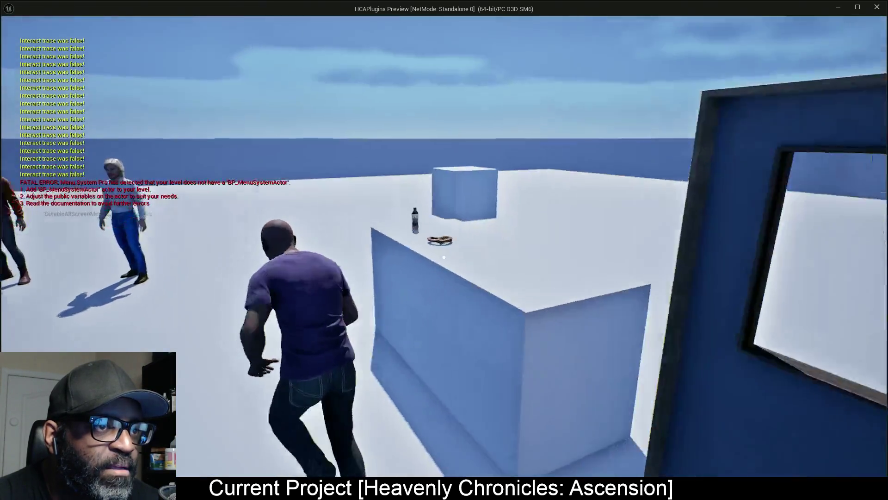
key(w)
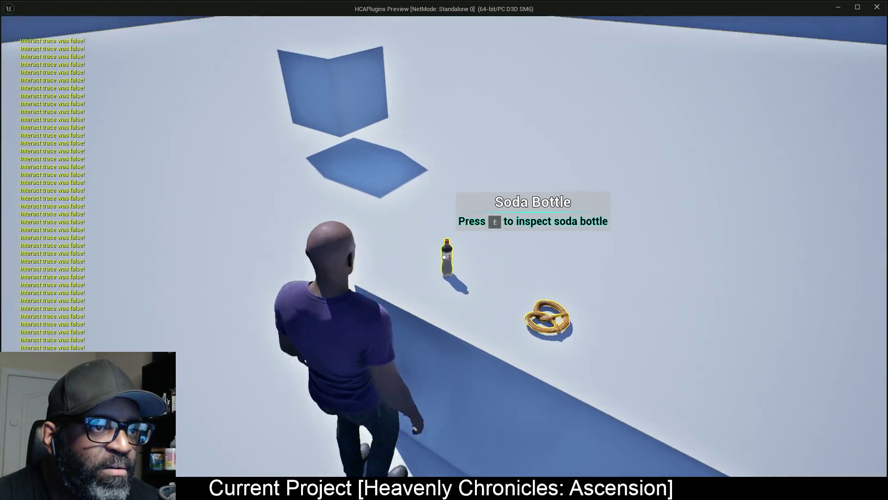
key(w)
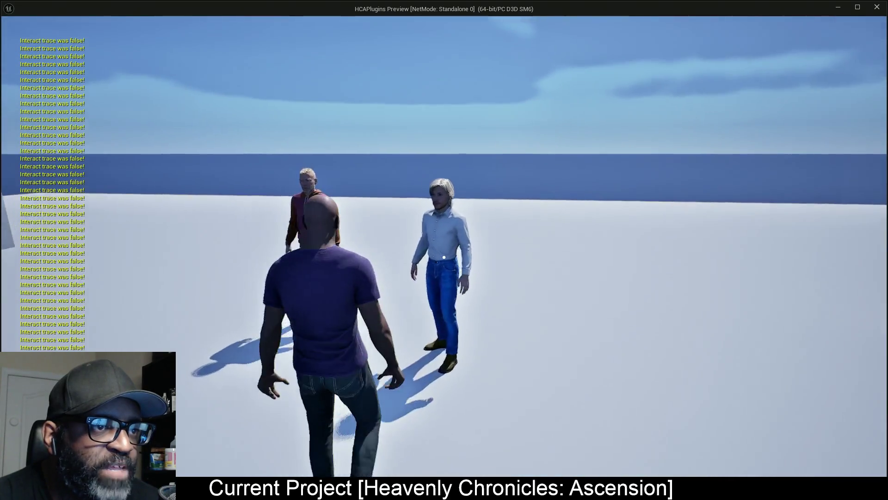
key(w)
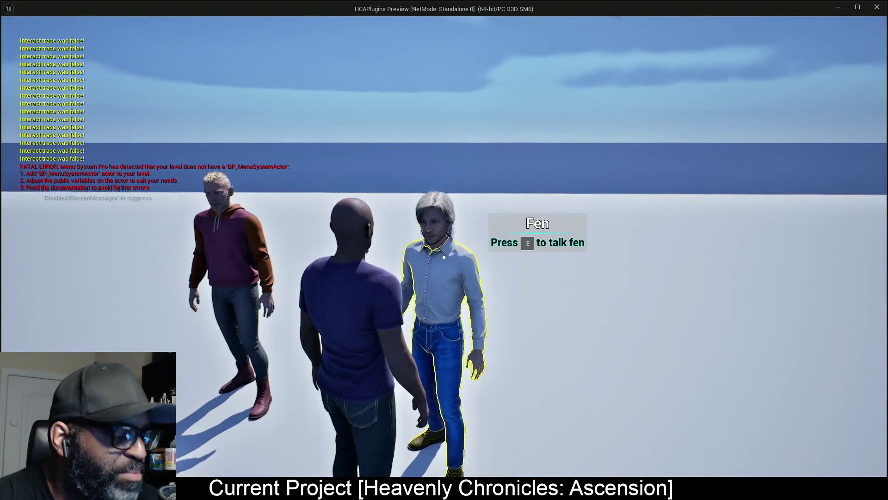
key(w)
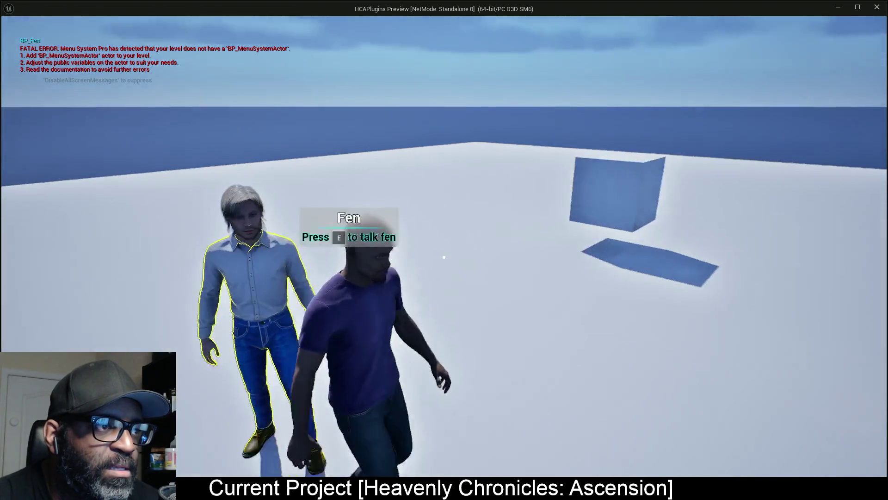
key(w)
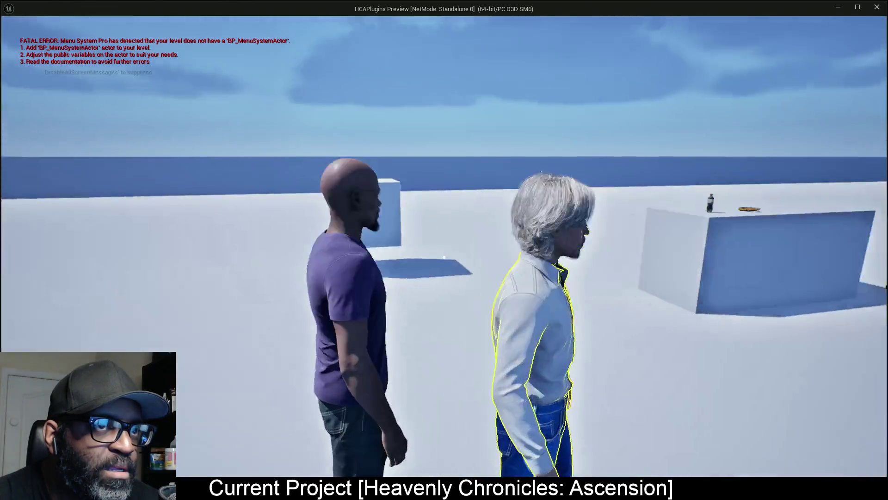
- Walk from Fen past the soda bottle to the door, then end the session
key(w)
key(w)
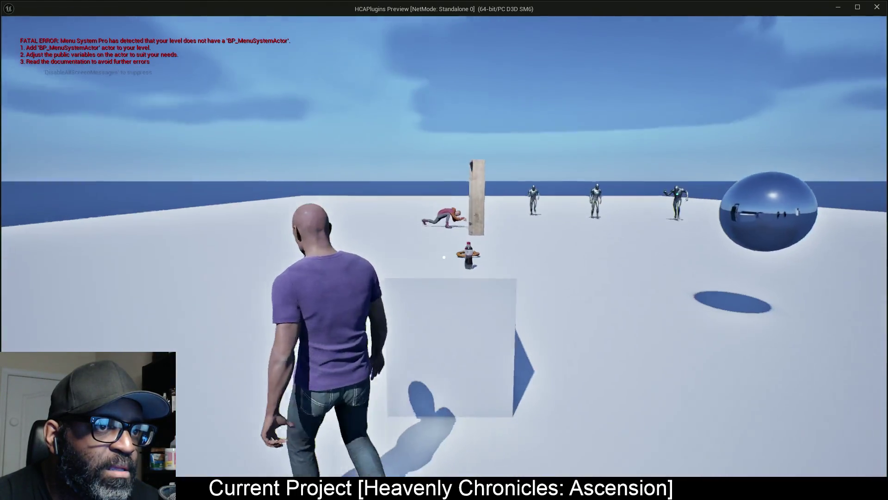
key(w)
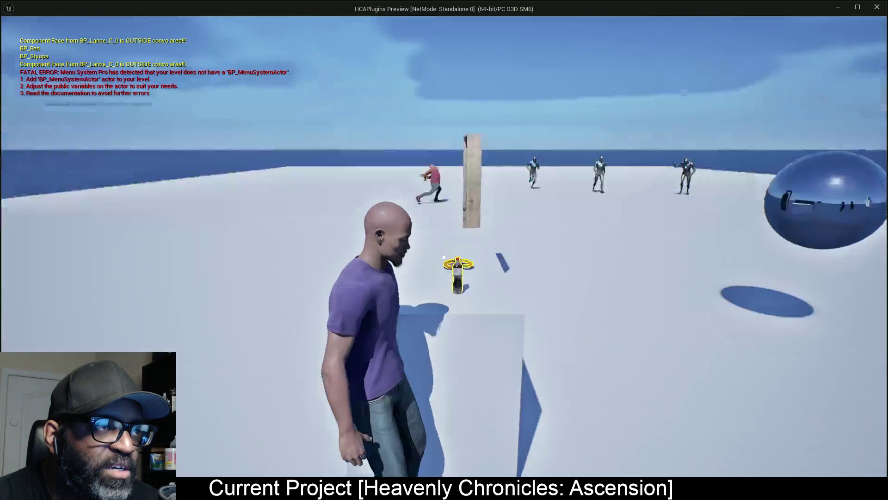
key(w)
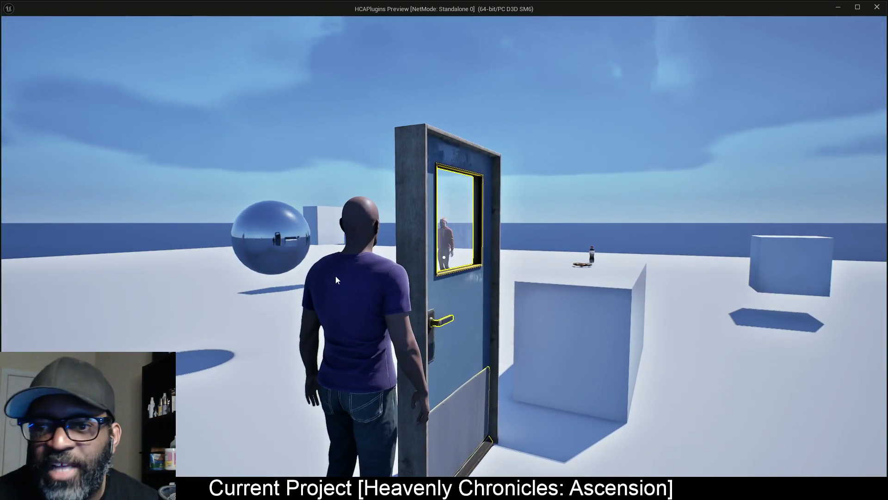
key(Escape)
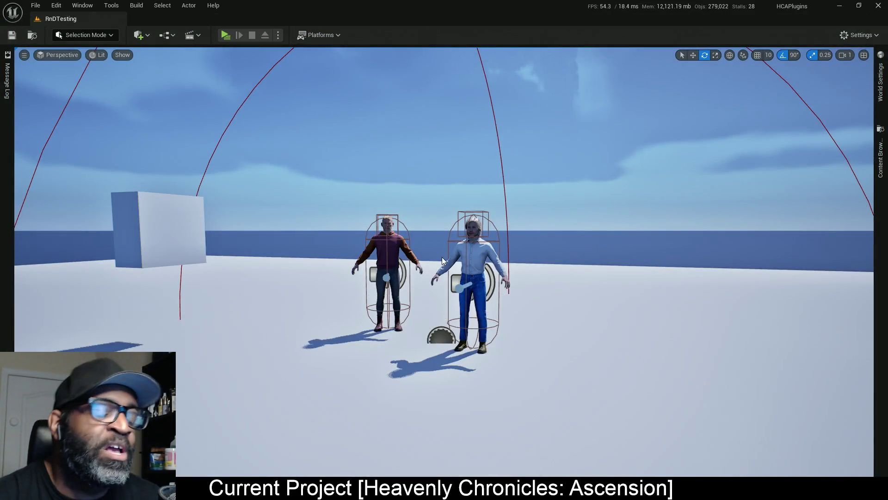
- Select the right-hand character and close the SM_Door_Jamb mesh editor to reveal BP_Lance's Event Graph
click(482, 252)
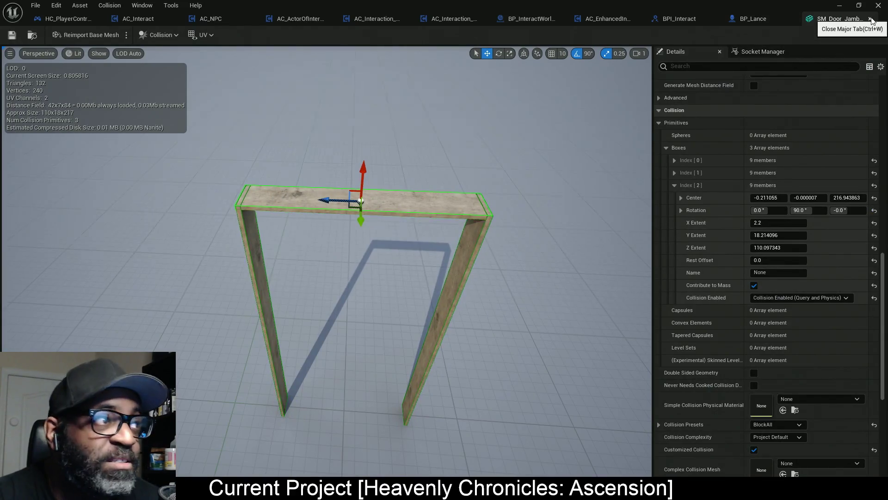
key(ctrl+w)
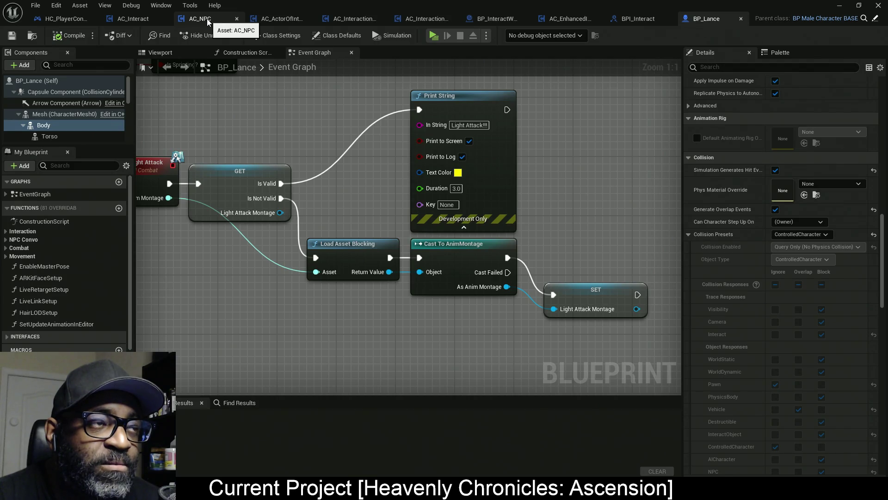
- Review the AC_NPC Event Graph, selecting the Event Tick node and viewing its comment block
click(203, 20)
mouse_move(298, 56)
mouse_down()
mouse_move(309, 54)
mouse_move(162, 53)
mouse_up()
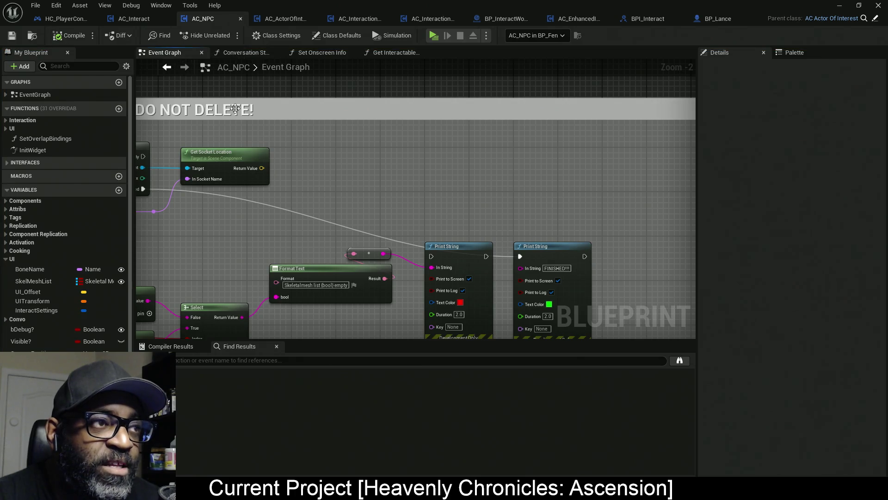
scroll(348, 178, down, 6)
drag(497, 194, 226, 173)
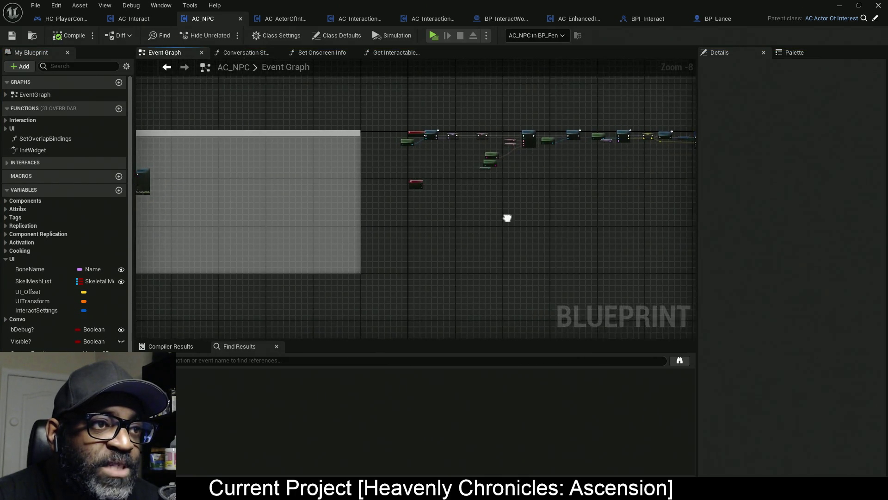
scroll(508, 215, down, 4)
scroll(402, 173, up, 7)
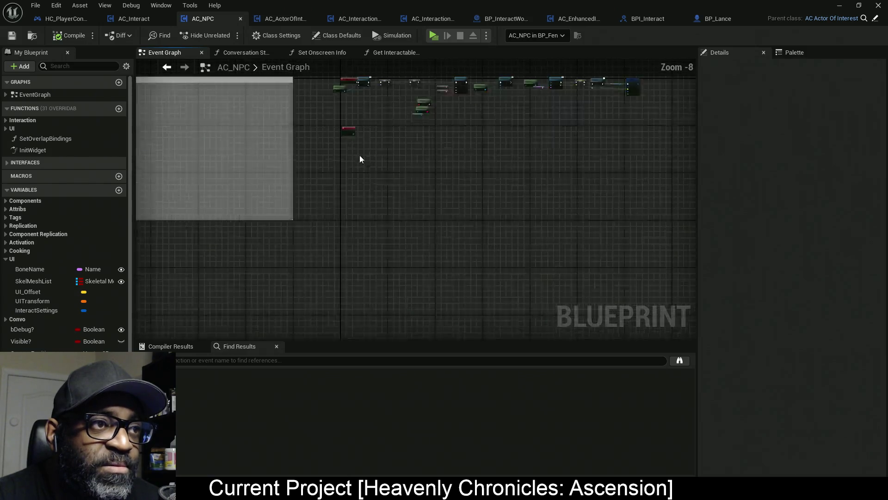
mouse_move(367, 183)
mouse_down()
mouse_move(280, 340)
mouse_move(287, 333)
mouse_up()
scroll(367, 298, up, 1)
scroll(370, 239, up, 2)
scroll(407, 215, down, 8)
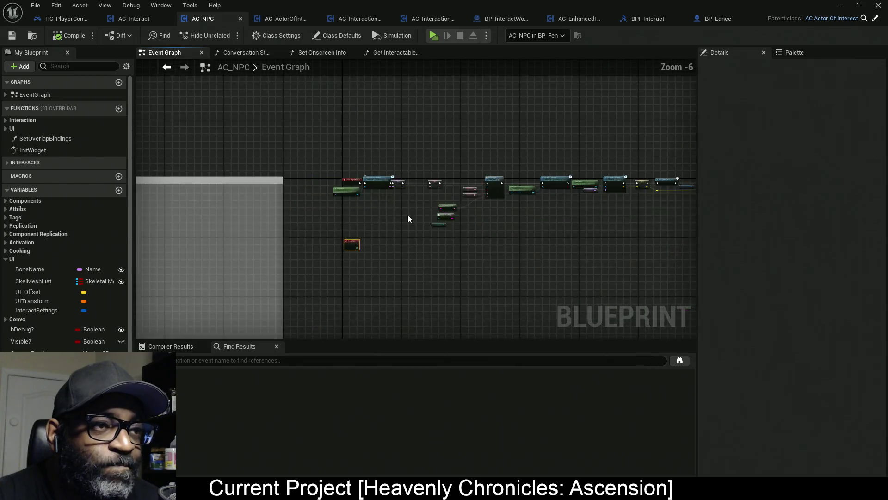
scroll(545, 136, up, 3)
scroll(498, 241, down, 3)
drag(499, 240, 498, 138)
scroll(498, 138, up, 2)
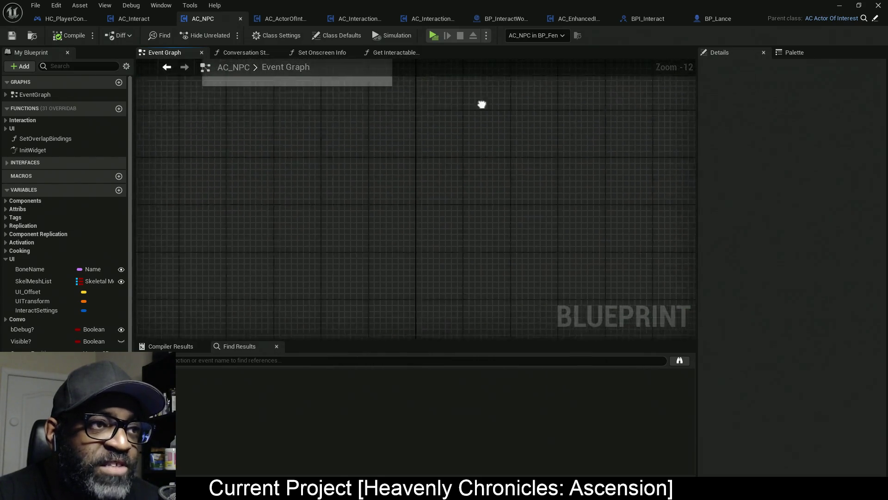
scroll(482, 104, down, 2)
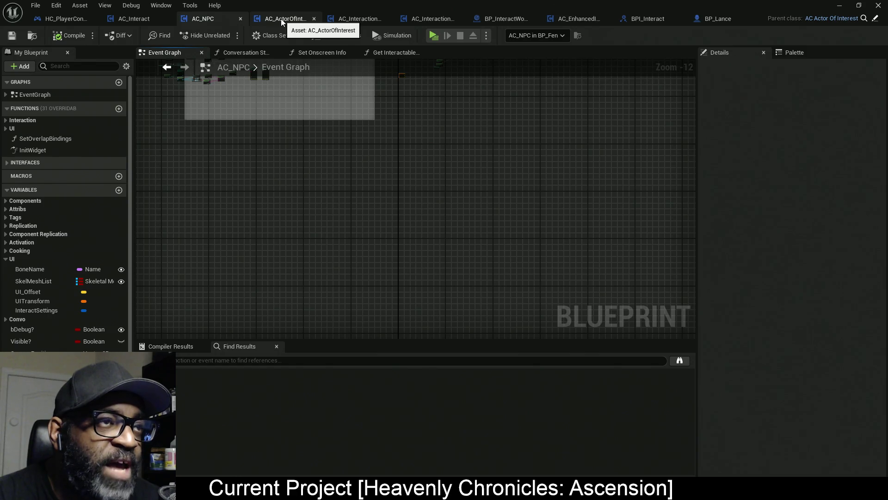
- In AC_ActorOfInterest, delete a first group of nodes from the Event Graph
click(282, 18)
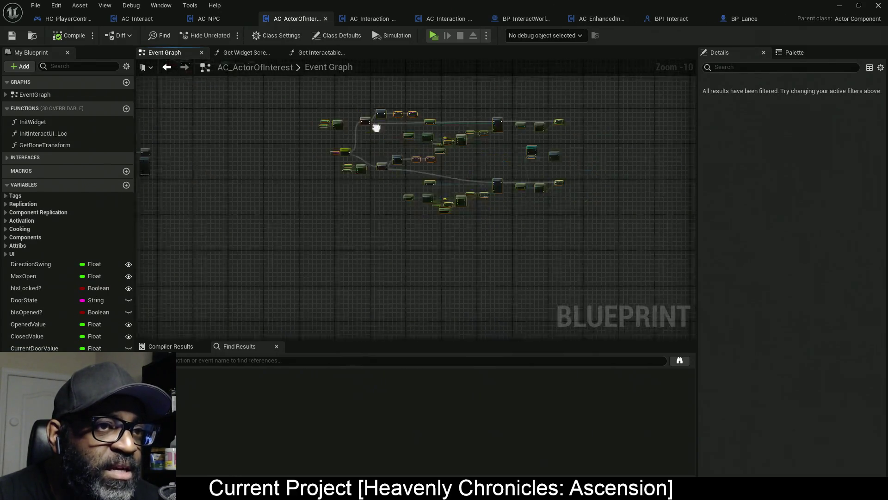
drag(574, 261, 263, 99)
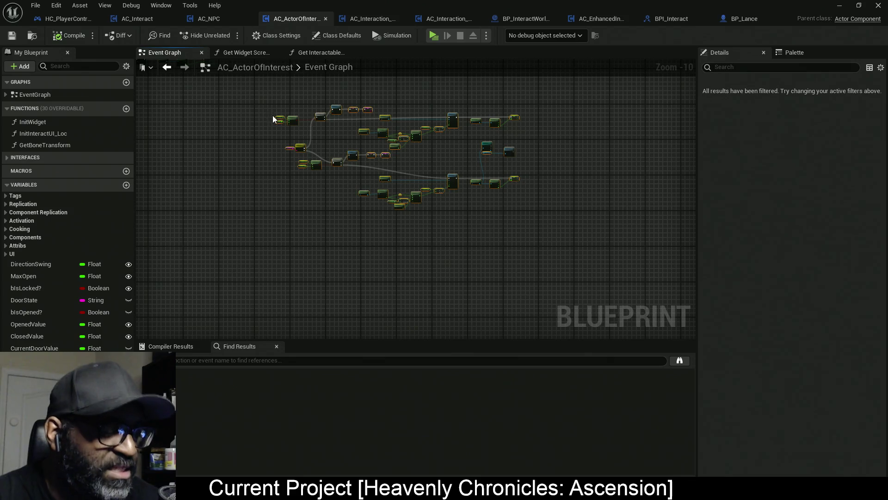
key(Delete)
scroll(432, 180, up, 4)
scroll(338, 160, up, 2)
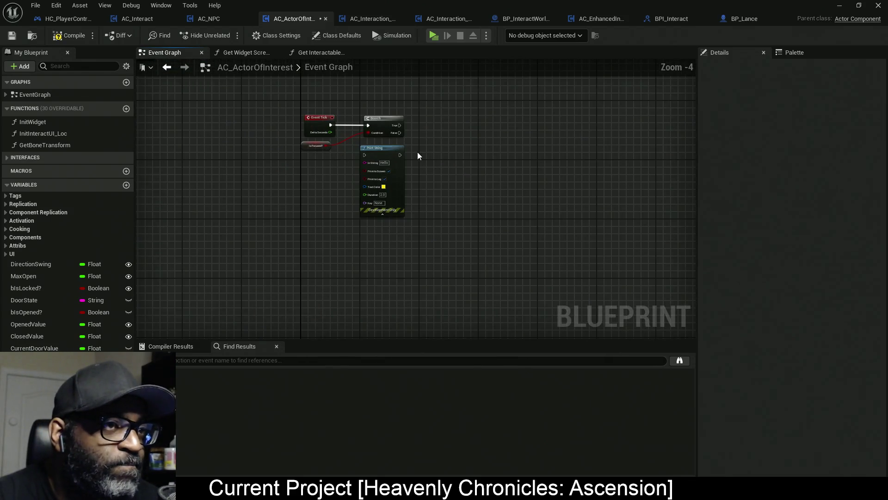
scroll(332, 137, up, 2)
scroll(337, 154, down, 4)
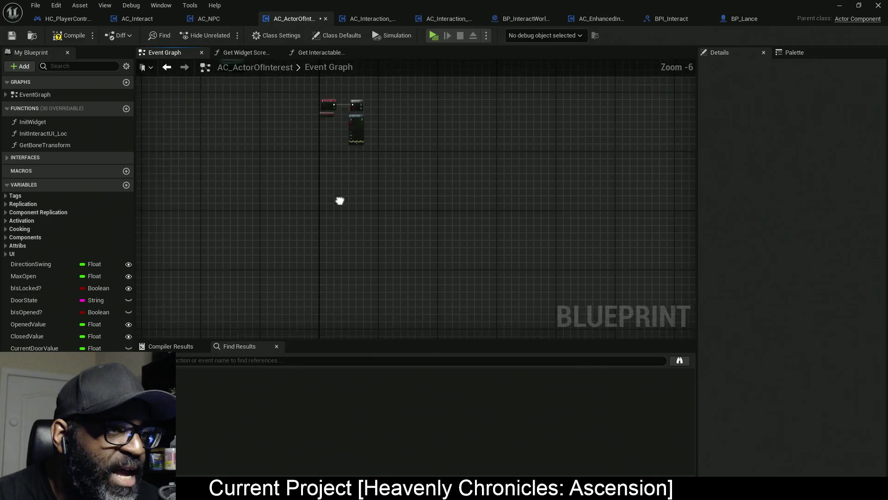
scroll(331, 160, down, 2)
scroll(365, 119, up, 3)
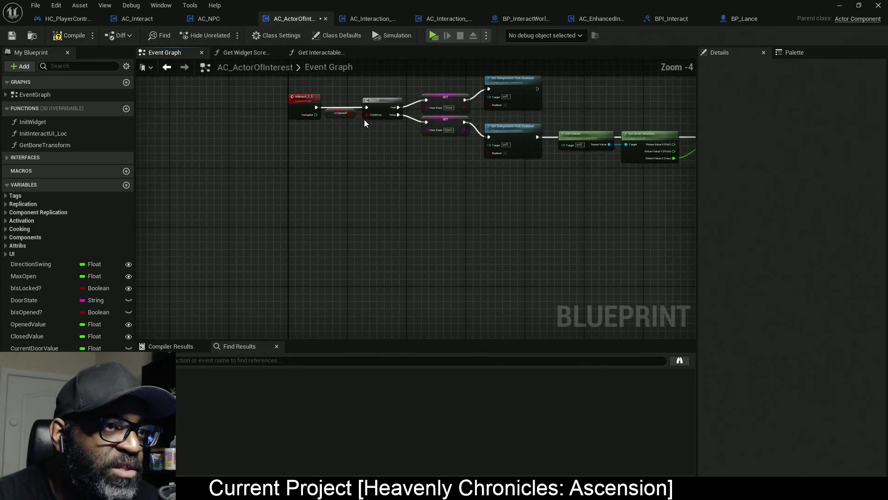
drag(410, 147, 399, 178)
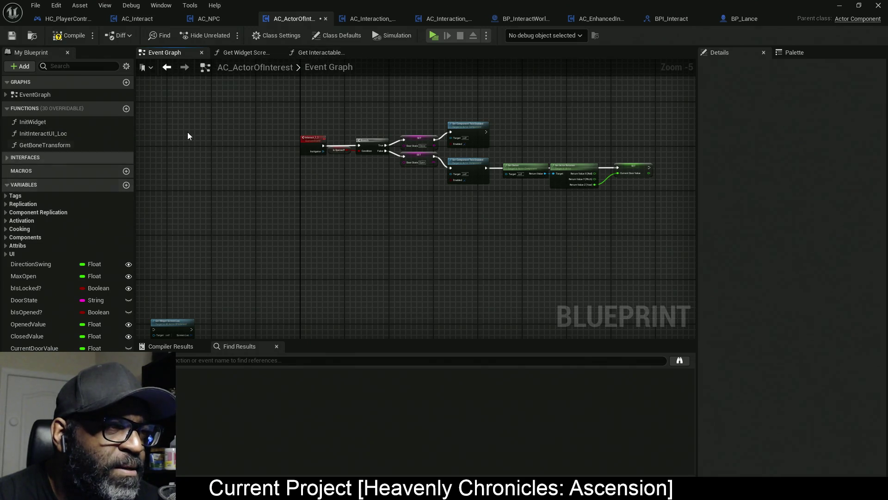
mouse_move(351, 161)
mouse_down()
mouse_move(516, 201)
mouse_move(305, 210)
mouse_up()
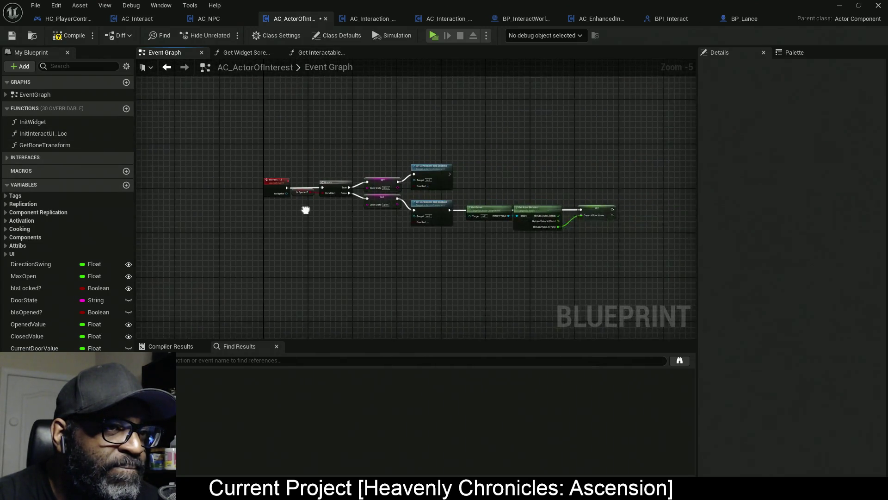
scroll(291, 185, up, 3)
- Delete the door logic chain (Get Owner, rotation nodes) following the Interact_1_1 event
mouse_move(195, 100)
mouse_down()
mouse_move(297, 278)
mouse_move(289, 279)
mouse_up()
mouse_move(545, 219)
mouse_down()
mouse_move(402, 208)
mouse_move(383, 163)
mouse_up()
mouse_move(657, 128)
mouse_down()
mouse_move(634, 129)
mouse_move(670, 108)
mouse_up()
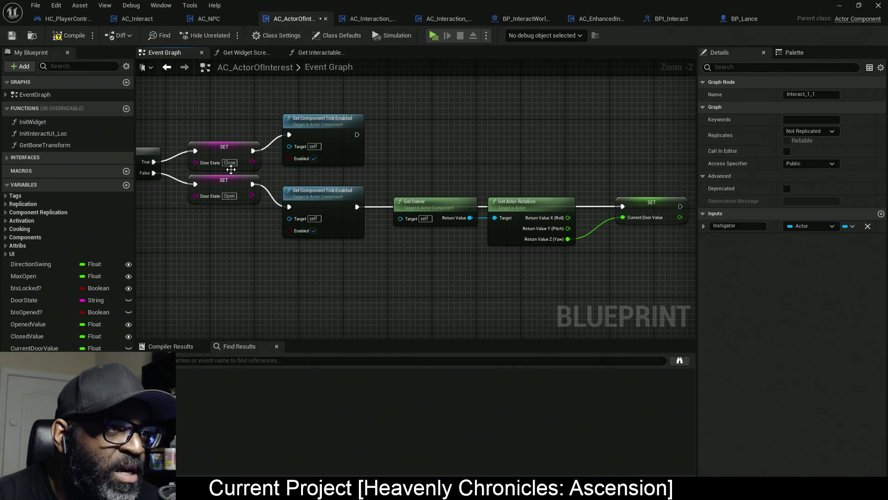
scroll(323, 203, down, 3)
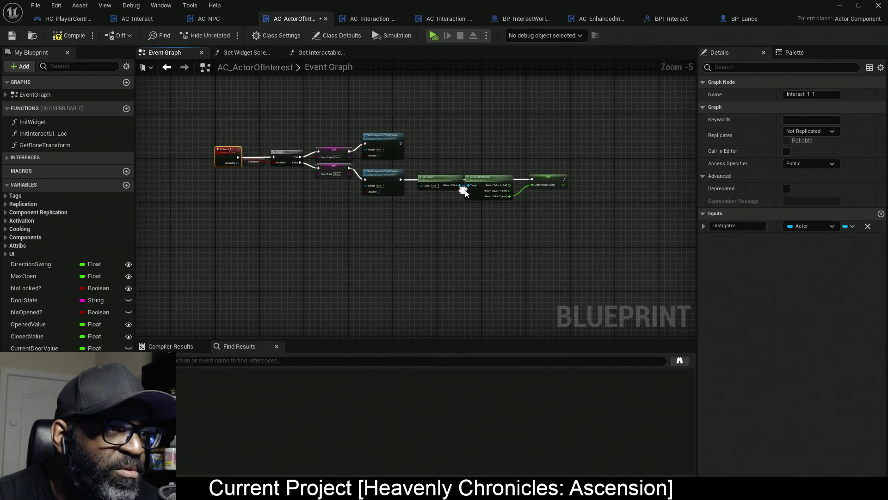
scroll(345, 167, up, 1)
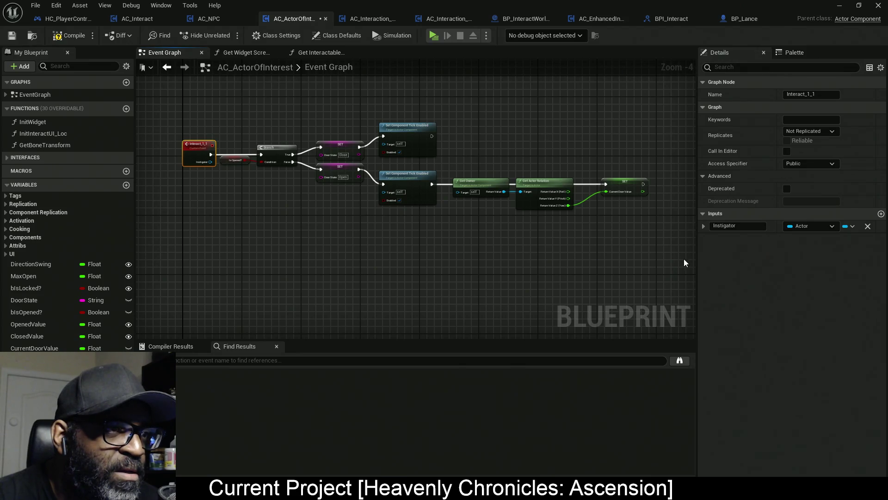
mouse_move(671, 261)
mouse_down()
mouse_move(451, 147)
mouse_move(289, 110)
mouse_move(240, 112)
mouse_up()
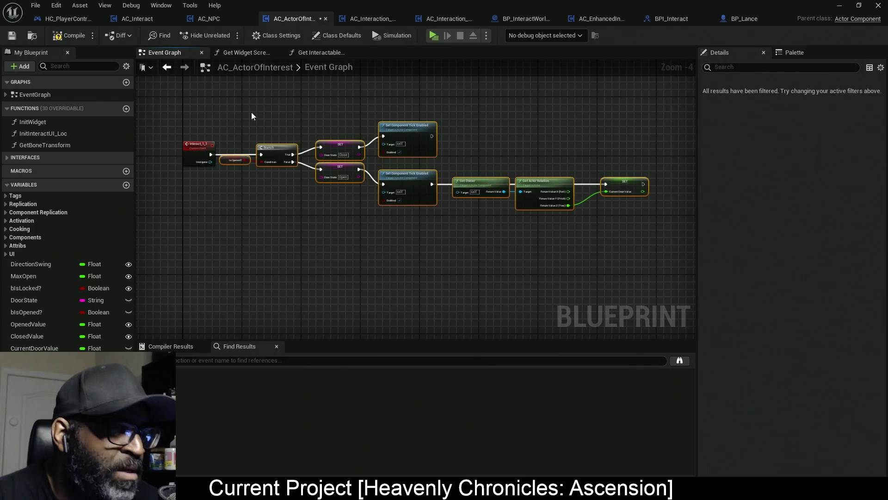
key(Delete)
drag(265, 151, 403, 284)
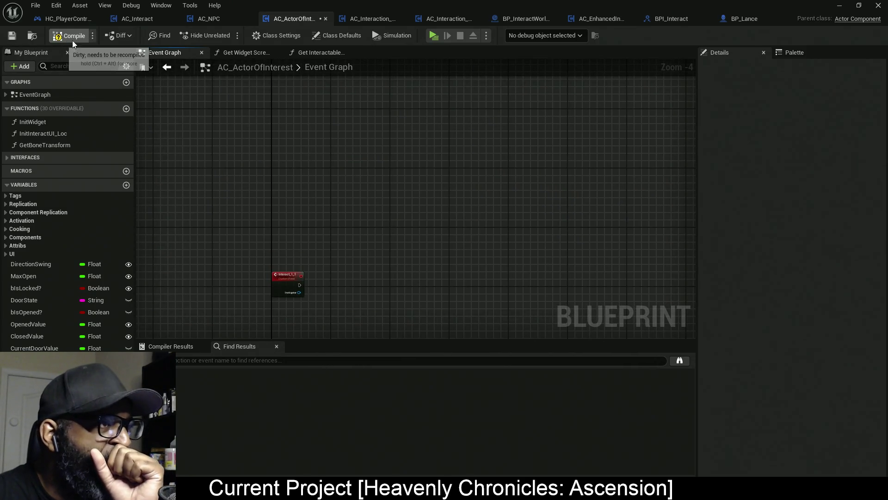
- Open the Init Interact UI Loc function graph to inspect it
scroll(366, 153, down, 5)
scroll(375, 171, up, 11)
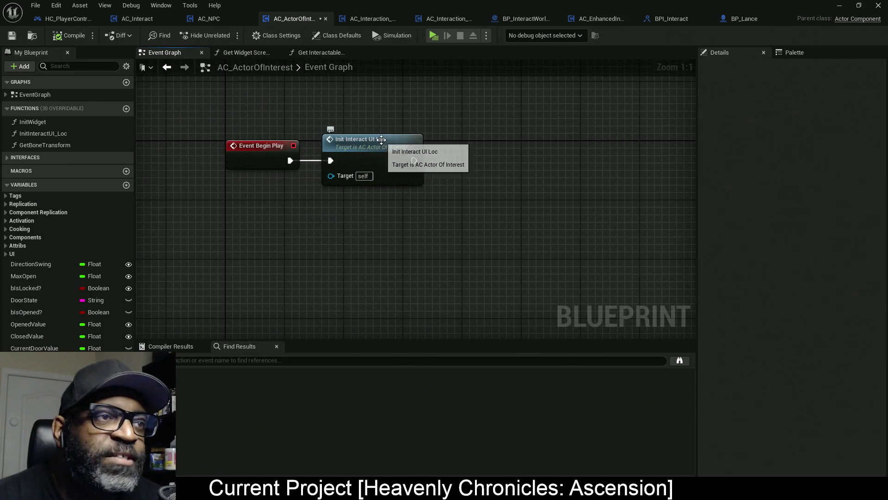
double_click(377, 144)
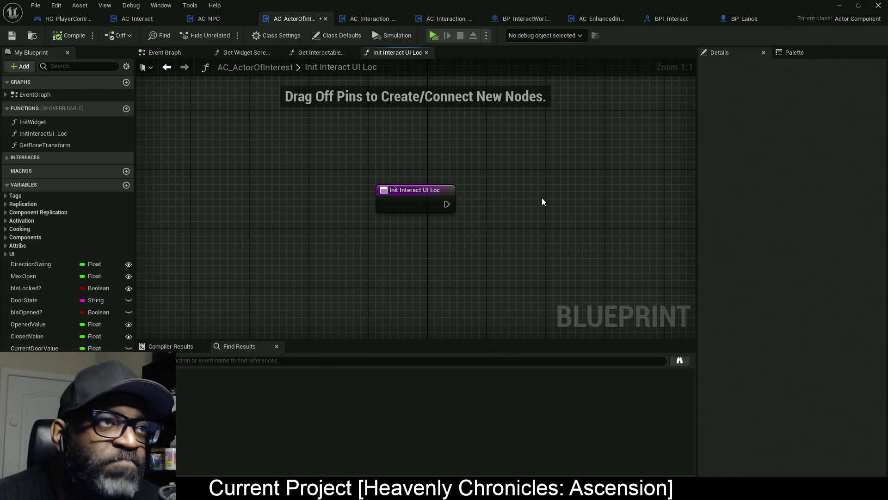
- Close all graph tabs to the right of the Event Graph
click(169, 54)
right_click(168, 54)
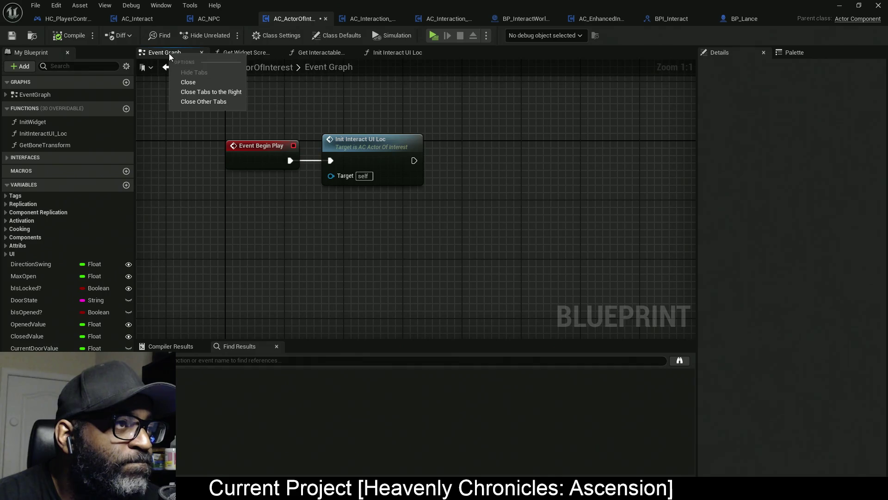
click(209, 93)
scroll(324, 185, down, 8)
scroll(371, 122, up, 6)
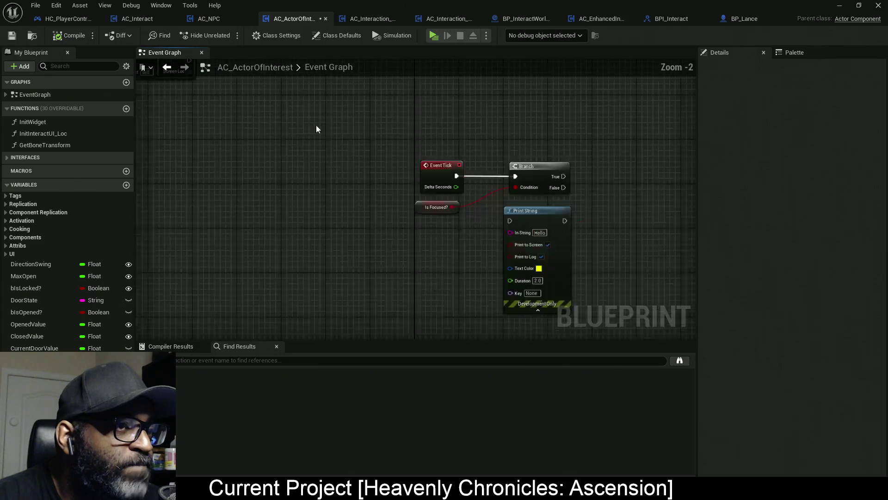
scroll(316, 129, down, 12)
scroll(389, 160, up, 2)
mouse_move(452, 176)
mouse_down()
mouse_move(512, 238)
mouse_move(399, 179)
mouse_up()
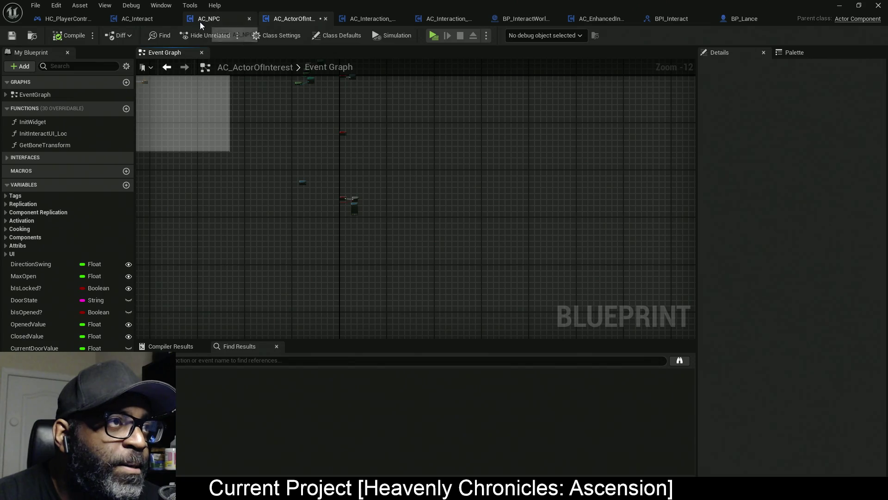
- Save all edited blueprints, dismiss the validation warning, and return to BP_Fen's level details
click(204, 20)
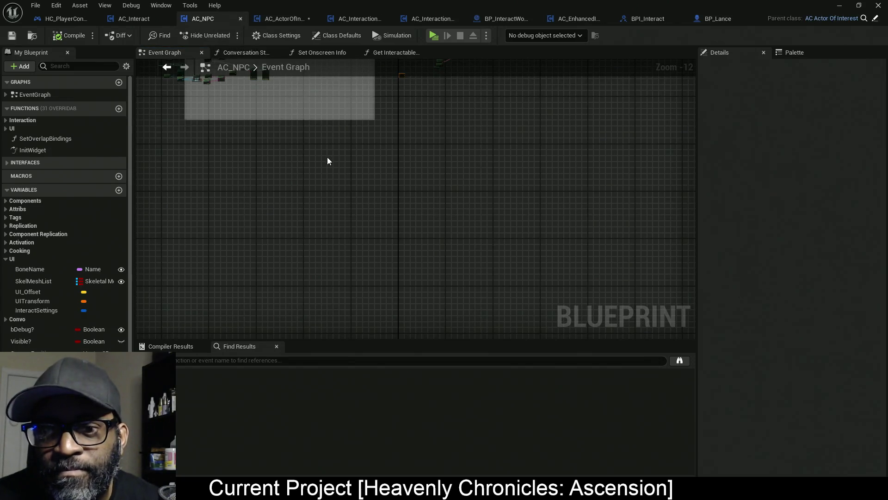
key(ctrl+shift+s)
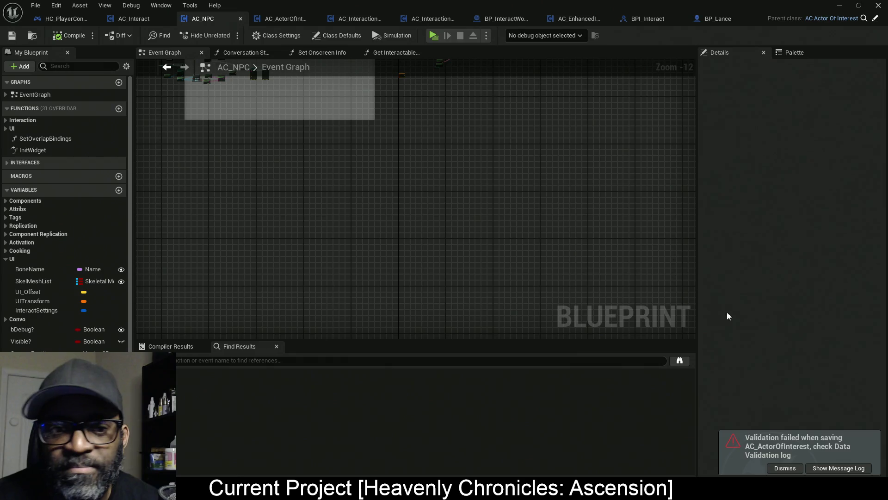
click(785, 467)
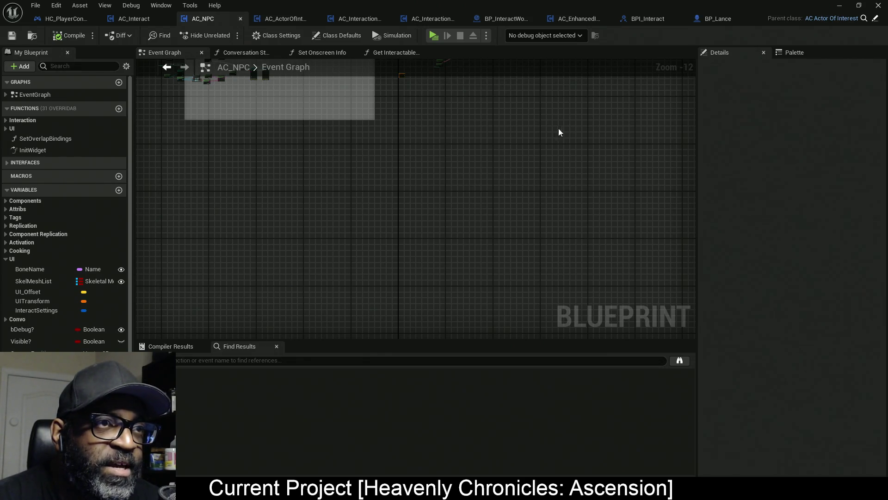
scroll(465, 145, up, 8)
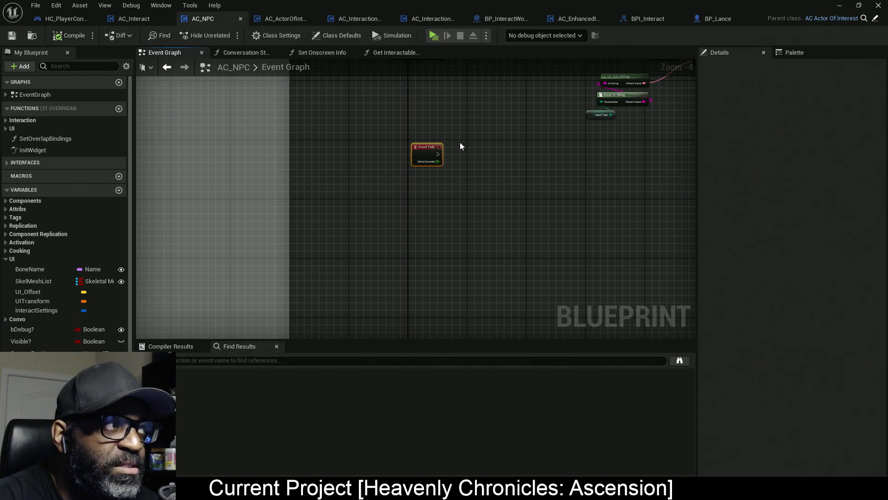
key(alt+Tab)
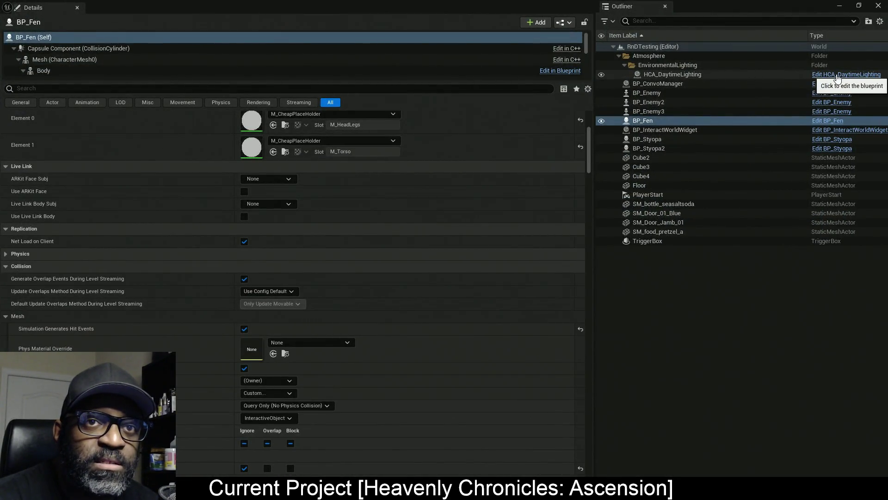
- Open HCA_DaytimeLighting and review its Construction Script nodes and Event Graph
click(837, 76)
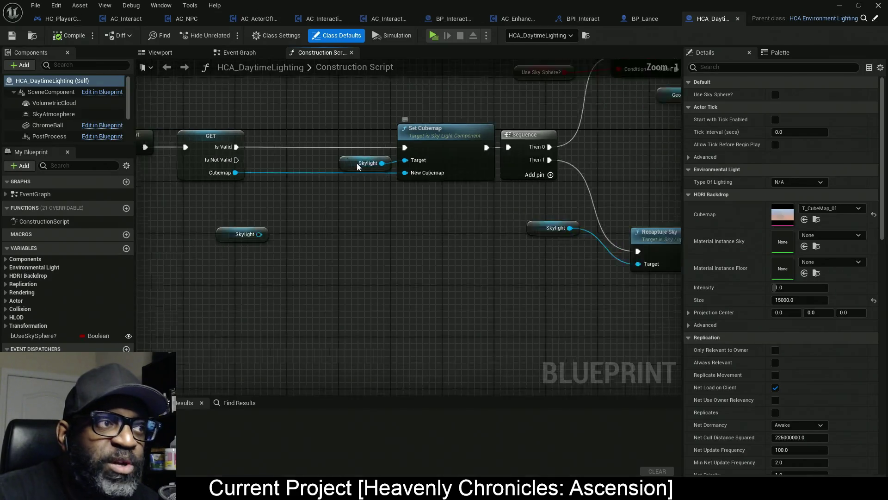
scroll(358, 166, down, 2)
scroll(308, 175, up, 2)
drag(349, 104, 428, 263)
mouse_move(426, 141)
mouse_down()
mouse_move(487, 238)
mouse_move(551, 246)
mouse_move(304, 223)
mouse_up()
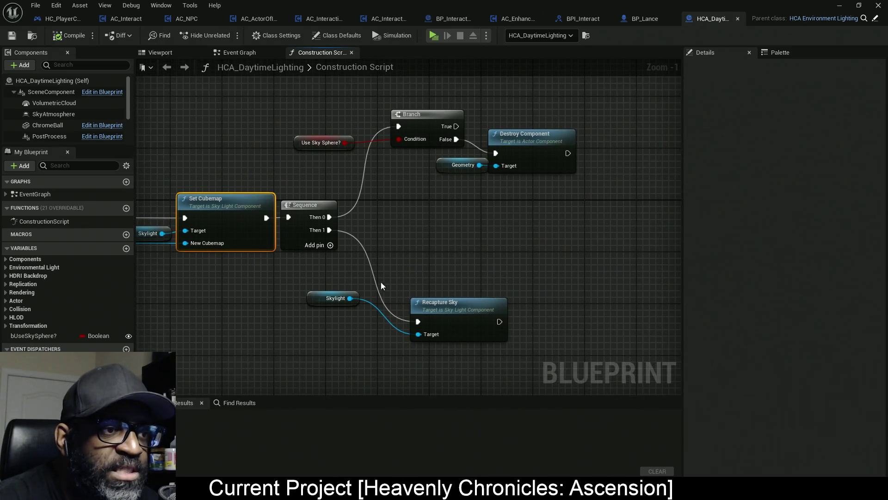
click(333, 298)
drag(287, 357, 417, 305)
click(244, 54)
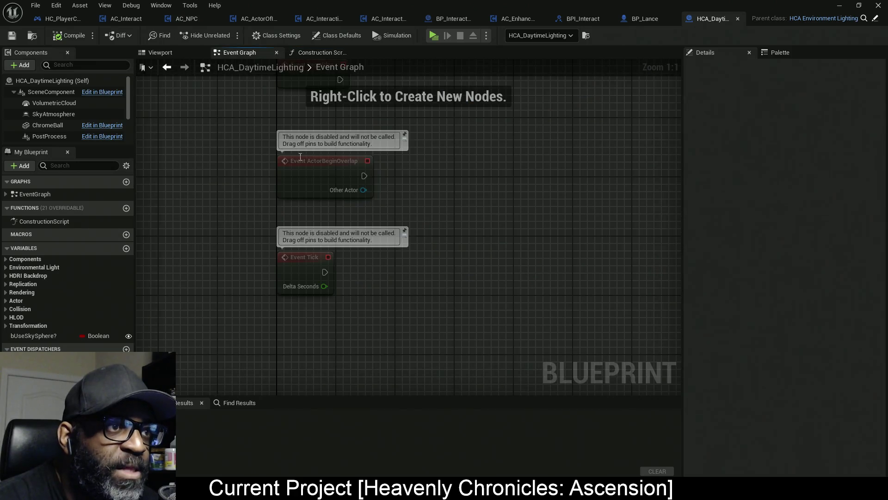
click(317, 52)
mouse_move(232, 131)
mouse_down()
mouse_move(357, 182)
mouse_move(393, 136)
mouse_up()
drag(292, 235, 467, 223)
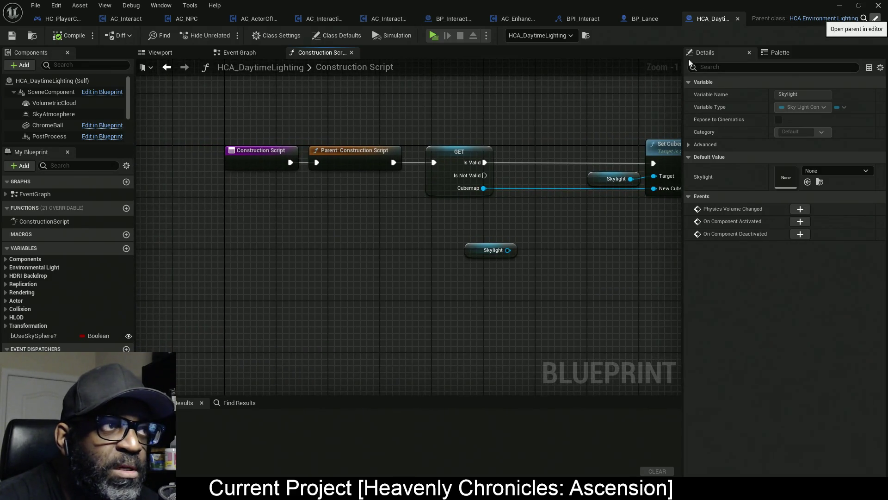
- Open the parent class HCA_EnvironmentLighting and view its Construction Script
click(874, 19)
scroll(240, 115, down, 4)
scroll(240, 116, down, 1)
mouse_move(240, 115)
mouse_down()
mouse_move(311, 123)
mouse_move(253, 146)
mouse_up()
scroll(434, 166, up, 2)
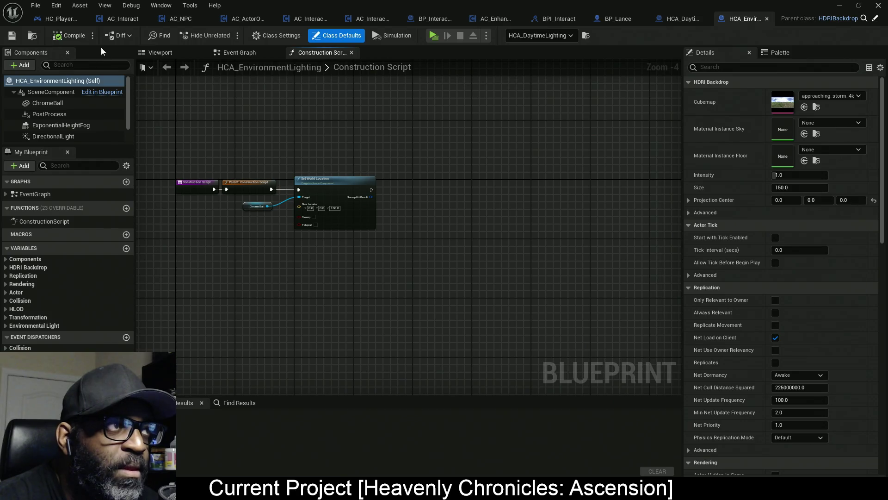
- In HCA_DaytimeLighting, expand the Components list and place the Skylight getter below the GET node
click(681, 17)
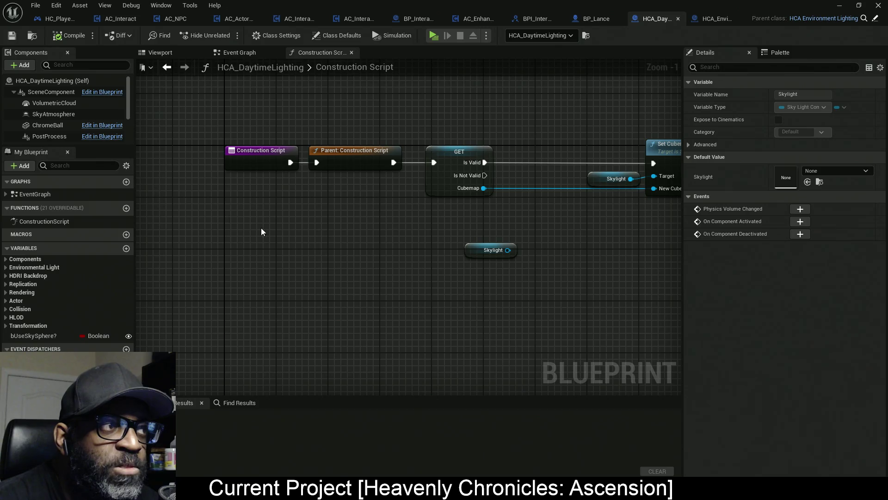
mouse_move(91, 146)
mouse_down()
mouse_move(95, 221)
mouse_move(96, 206)
mouse_up()
drag(377, 252, 309, 264)
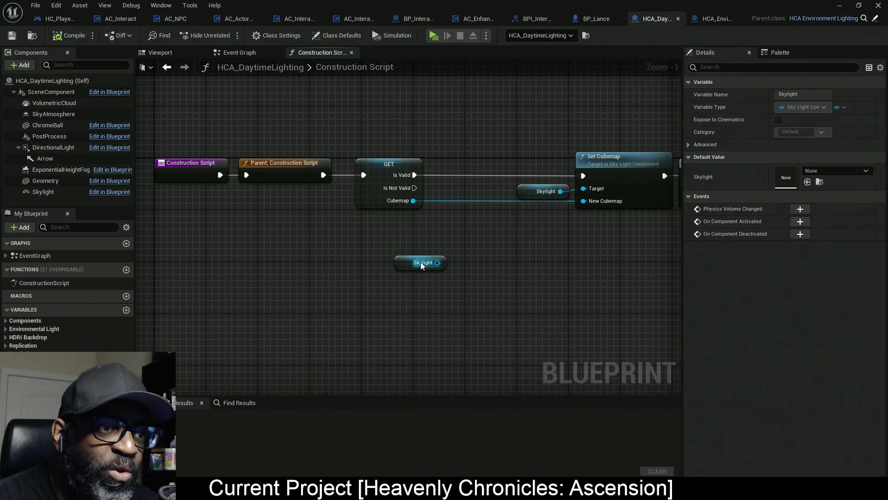
drag(421, 264, 368, 224)
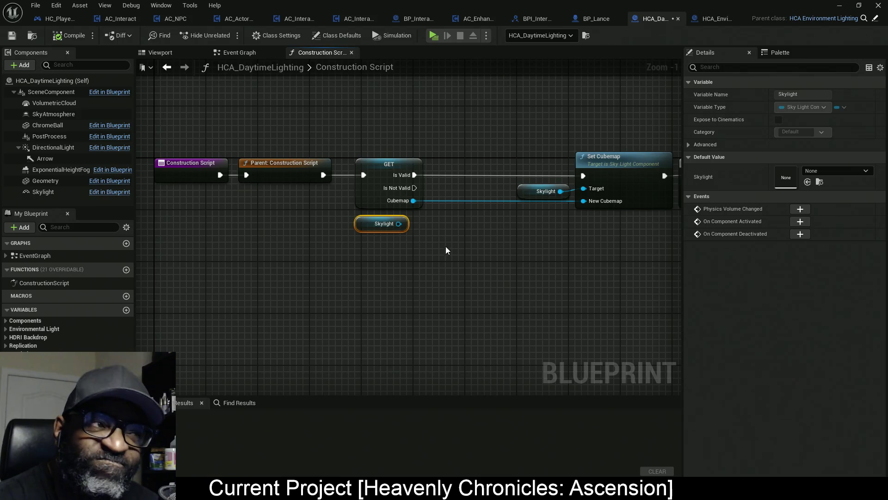
- Select the GET node with its Skylight getter and nudge both slightly left
mouse_move(469, 117)
mouse_down()
mouse_move(465, 150)
mouse_move(350, 288)
mouse_up()
drag(380, 198, 367, 196)
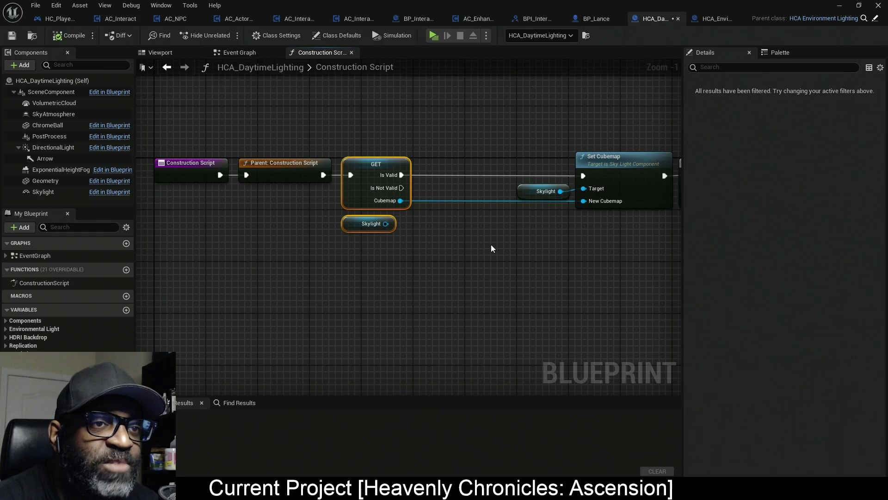
- Save HCA_DaytimeLighting, then reposition the Destroy Component, Geometry, Recapture Sky and Skylight nodes
key(ctrl+s)
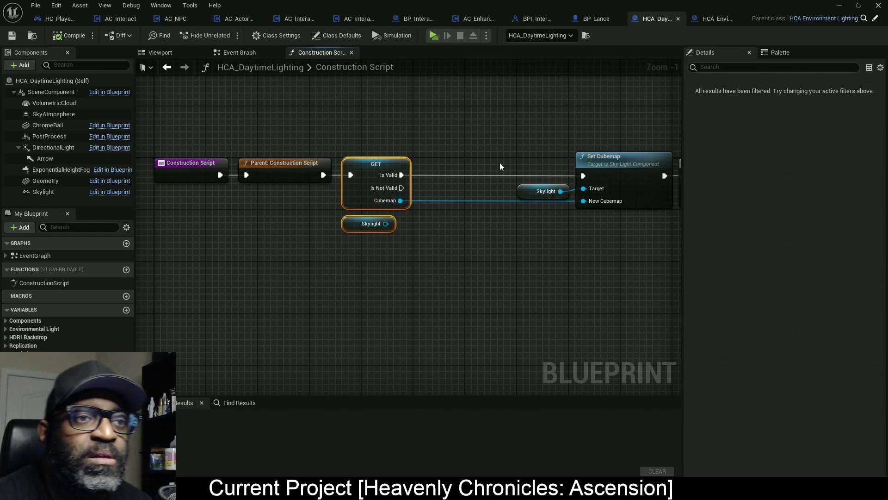
scroll(499, 162, down, 4)
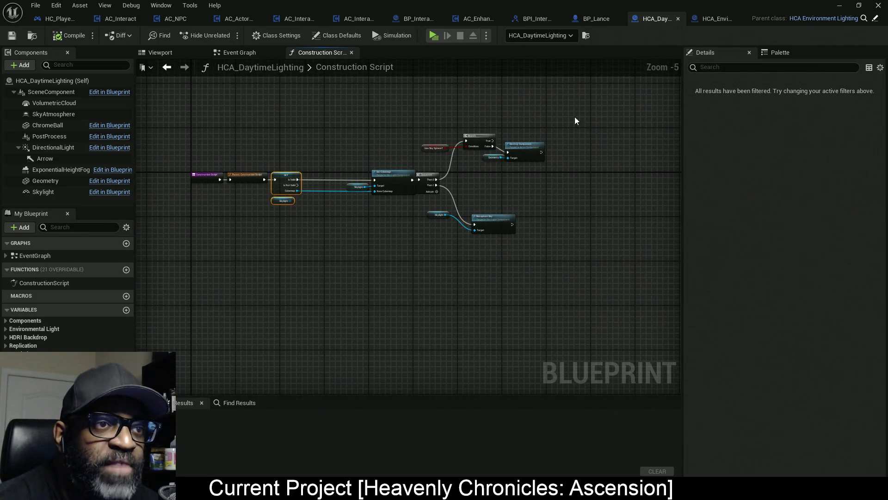
scroll(542, 140, up, 3)
mouse_move(569, 111)
mouse_down()
mouse_move(482, 187)
mouse_move(460, 194)
mouse_up()
drag(483, 167, 517, 156)
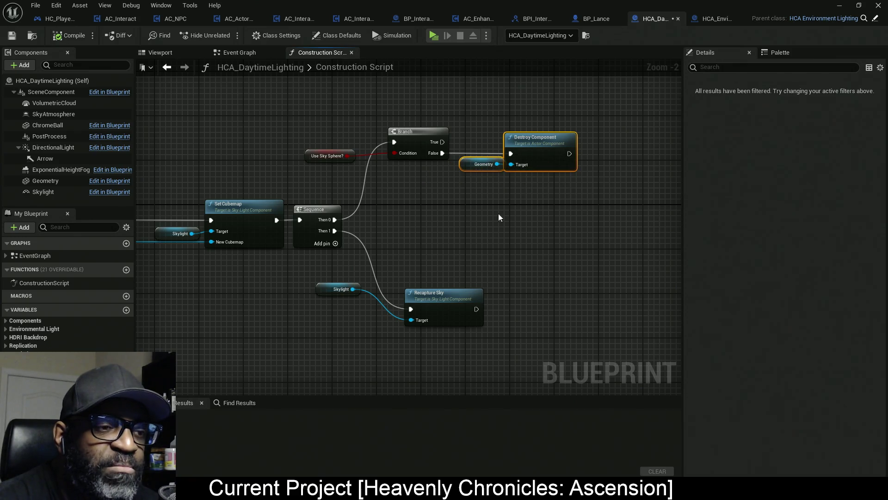
drag(321, 294, 361, 327)
mouse_move(347, 272)
mouse_down()
mouse_move(436, 325)
mouse_move(551, 304)
mouse_move(437, 297)
mouse_up()
drag(356, 198, 382, 215)
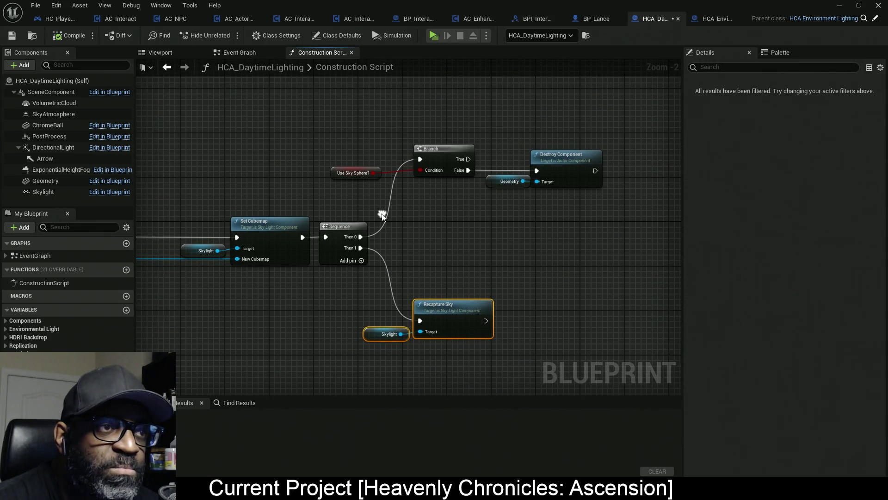
- Distribute the Use Sky Sphere, Branch, Destroy Component and Geometry nodes horizontally
mouse_move(326, 123)
mouse_down()
mouse_move(590, 184)
mouse_move(603, 196)
mouse_up()
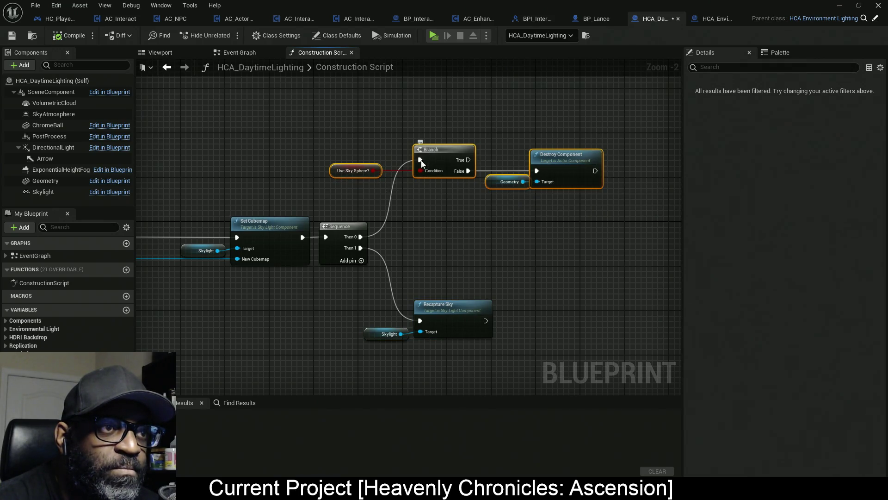
right_click(442, 159)
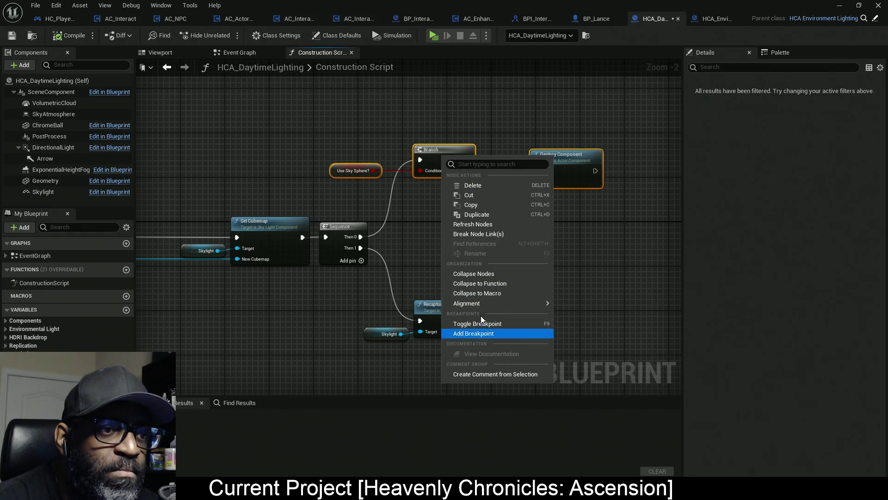
mouse_move(499, 303)
click(598, 395)
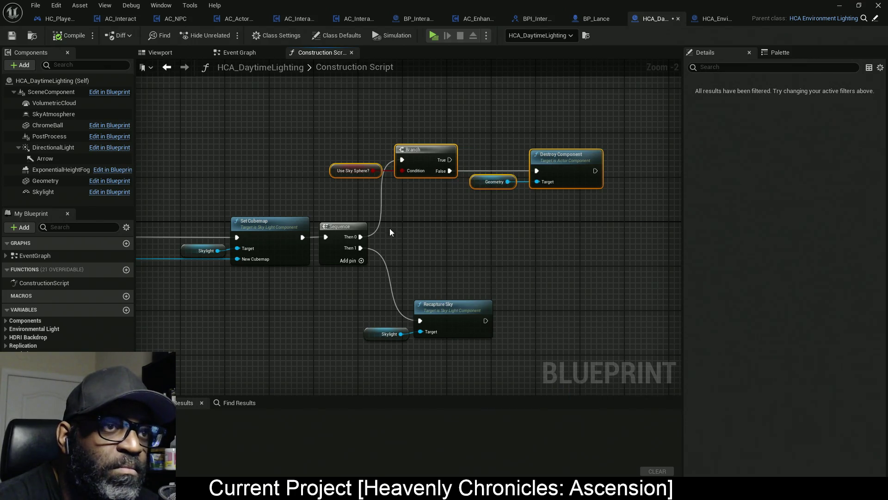
- Shift Recapture Sky and its Skylight input slightly left, then reveal the level editor
drag(365, 247, 476, 306)
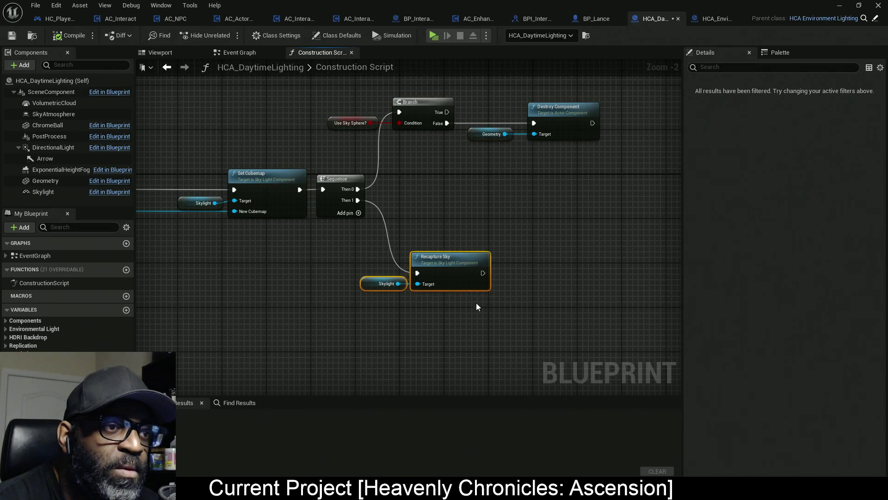
drag(462, 229, 491, 241)
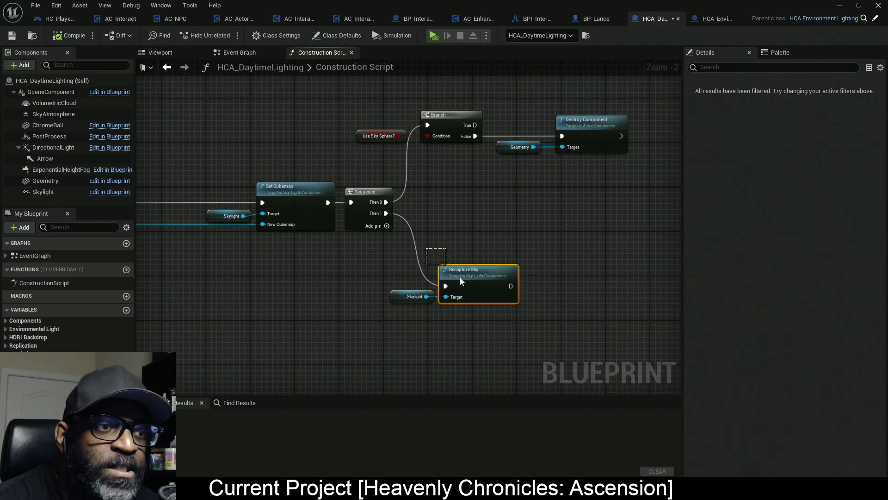
drag(460, 277, 443, 277)
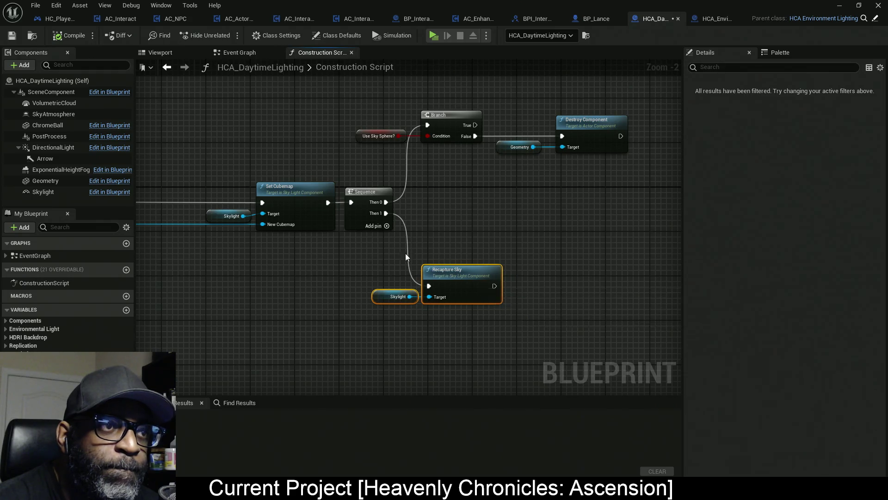
drag(407, 256, 597, 254)
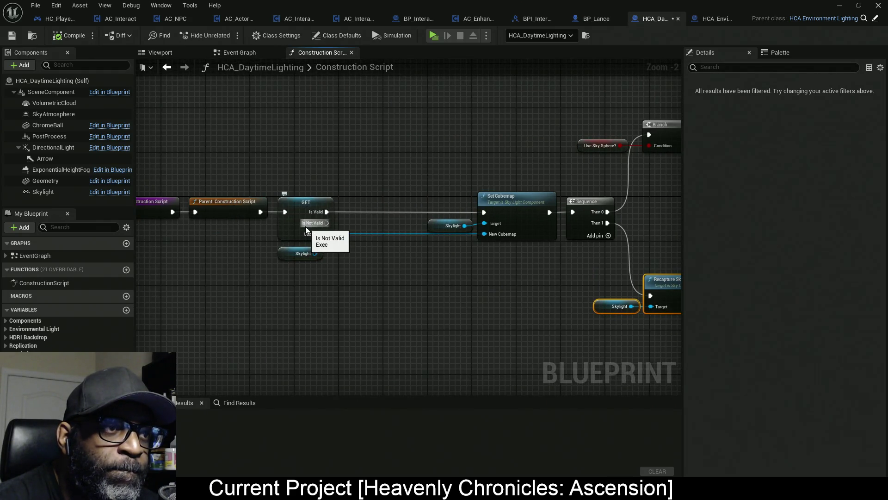
mouse_move(565, 181)
mouse_down()
mouse_move(596, 174)
mouse_move(532, 127)
mouse_up()
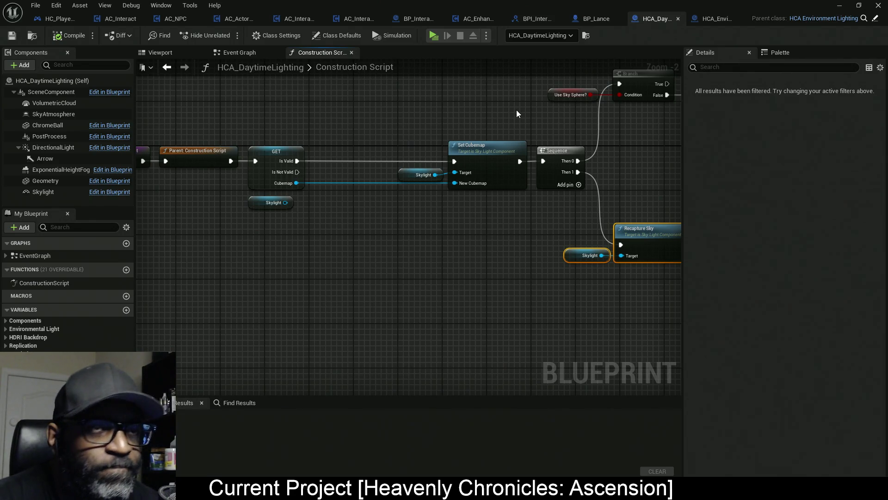
mouse_move(679, 5)
mouse_down()
mouse_move(344, 108)
mouse_move(0, 111)
mouse_up()
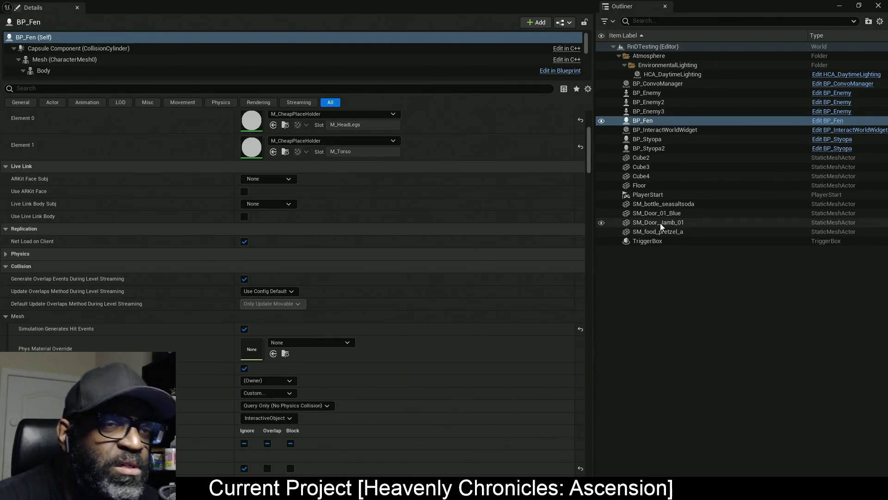
- Widen the level editor's actor list by shifting the Outliner/Details divider to the left
drag(599, 254, 541, 260)
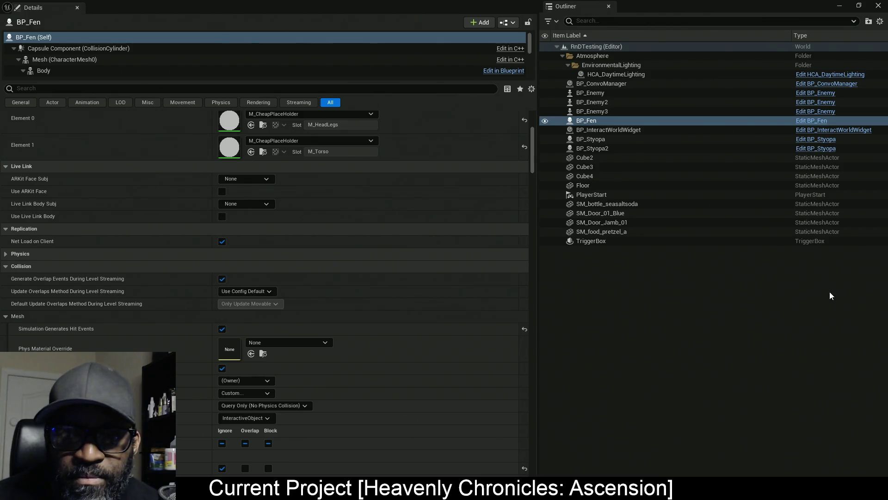